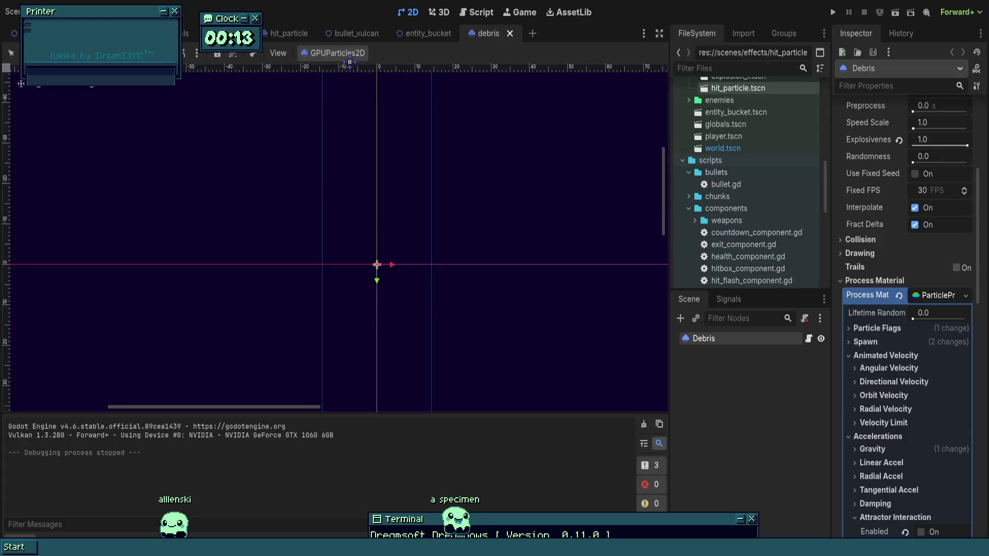
Look through the explosion_1 and anticipation_glint effect scenes, then reopen hit_particle.tscn.
{"action": "left_click", "coordinate": [289, 33]}
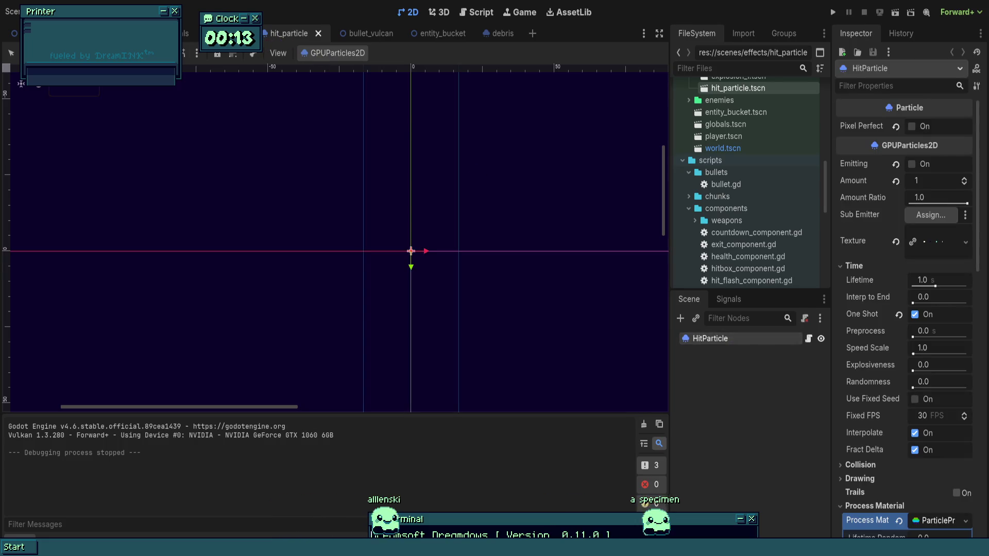
{"action": "scroll", "coordinate": [748, 200], "scroll_direction": "up", "scroll_amount": 3}
{"action": "scroll", "coordinate": [748, 201], "scroll_direction": "up", "scroll_amount": 2}
{"action": "left_click", "coordinate": [737, 202]}
{"action": "double_click", "coordinate": [737, 201]}
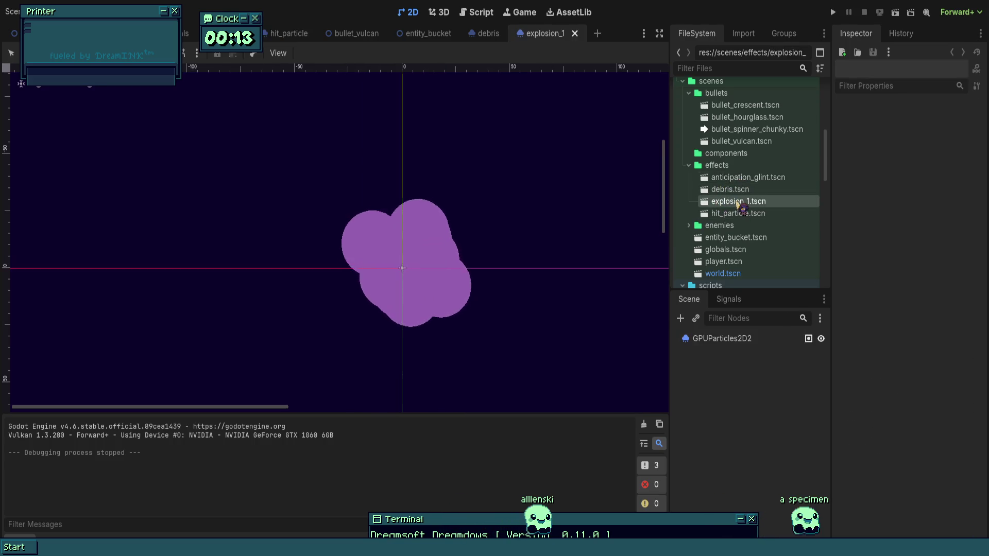
{"action": "double_click", "coordinate": [738, 213]}
{"action": "double_click", "coordinate": [744, 178]}
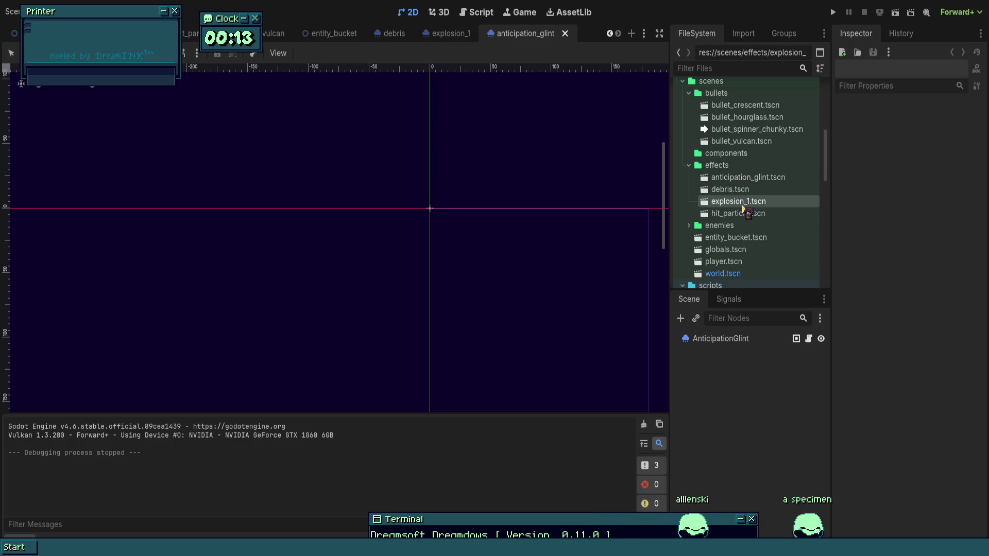
{"action": "double_click", "coordinate": [746, 213]}
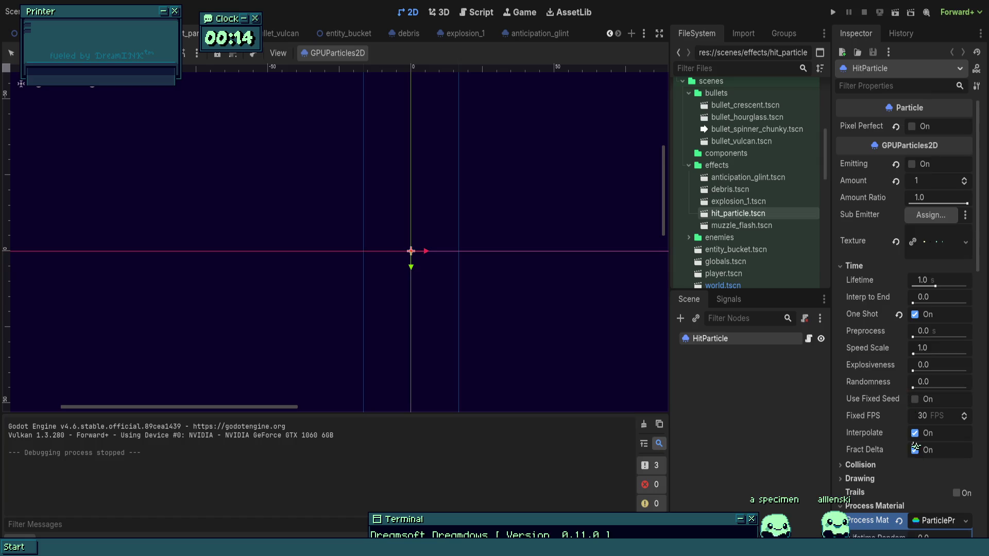
Rename the root particle node to MuzzleFlash.
{"action": "left_click", "coordinate": [750, 360]}
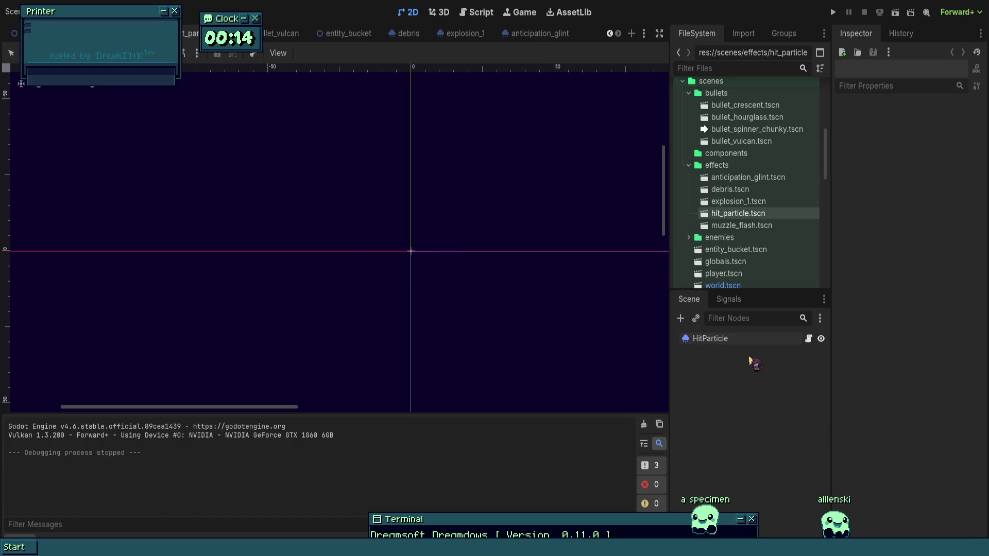
{"action": "left_click", "coordinate": [719, 339]}
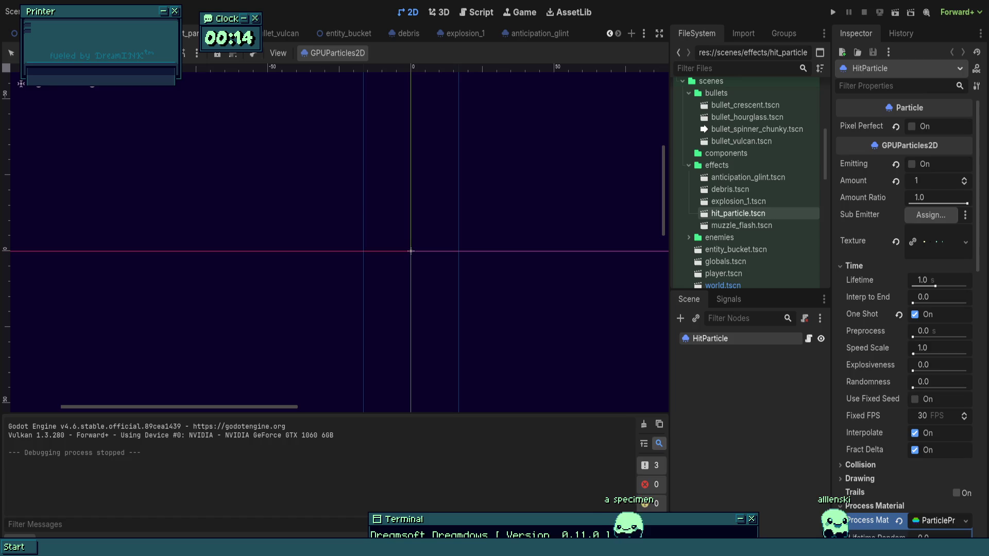
{"action": "key", "text": "F2"}
{"action": "type", "text": "MuzzleFlash"}
{"action": "key", "text": "Return"}
Turn Emitting on and One Shot off so the particle emits continuously.
{"action": "scroll", "coordinate": [393, 217], "scroll_direction": "up", "scroll_amount": 5}
{"action": "left_click_drag", "start_coordinate": [531, 274], "coordinate": [553, 240]}
{"action": "left_click", "coordinate": [912, 164]}
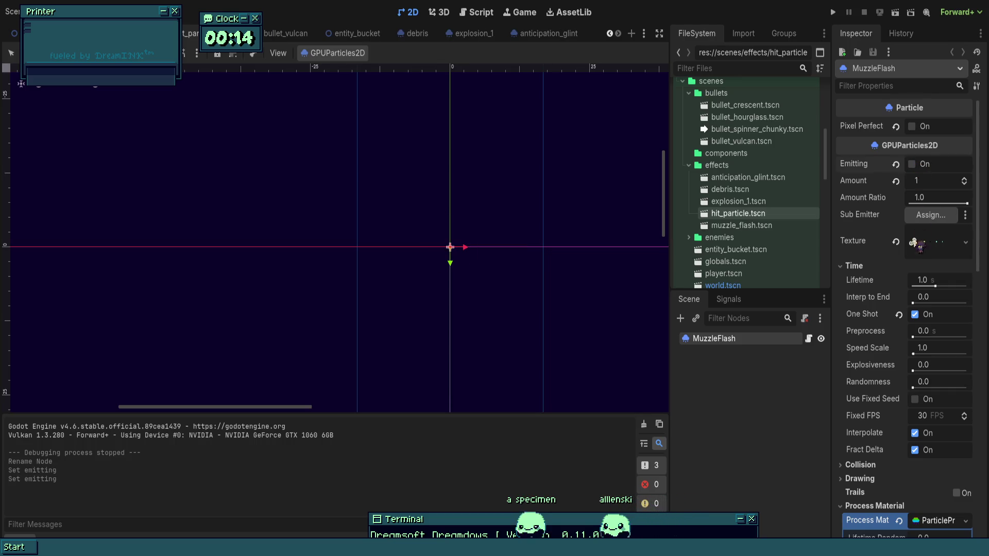
{"action": "left_click", "coordinate": [914, 315]}
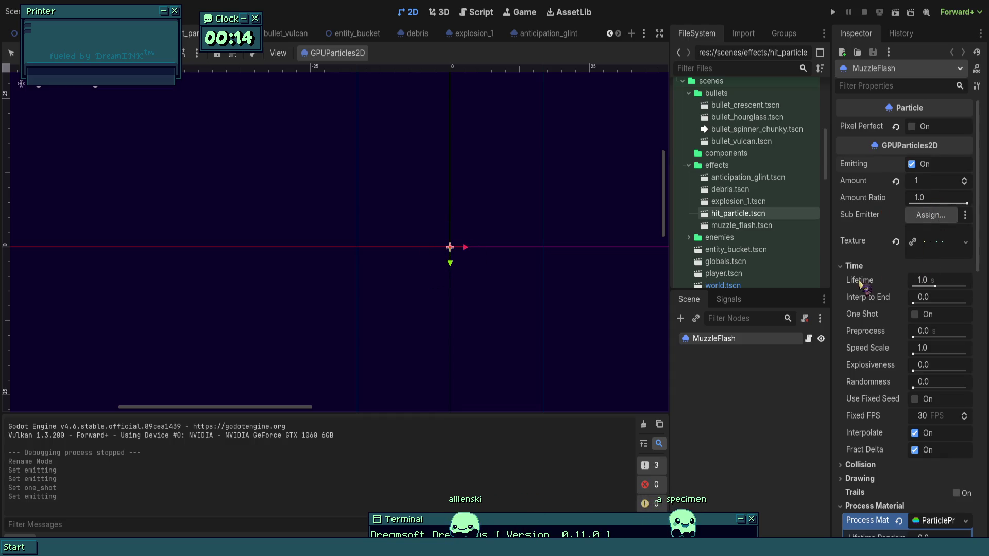
Drop a texture onto the particles' Texture property, undoing an accidental node move.
{"action": "scroll", "coordinate": [873, 260], "scroll_direction": "down", "scroll_amount": 4}
{"action": "scroll", "coordinate": [871, 260], "scroll_direction": "down", "scroll_amount": 4}
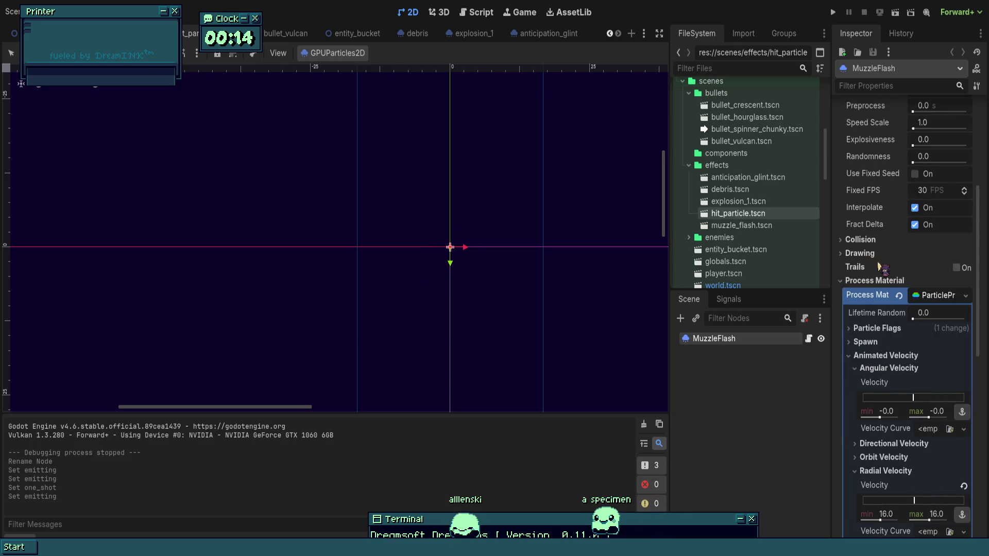
{"action": "left_click", "coordinate": [874, 279]}
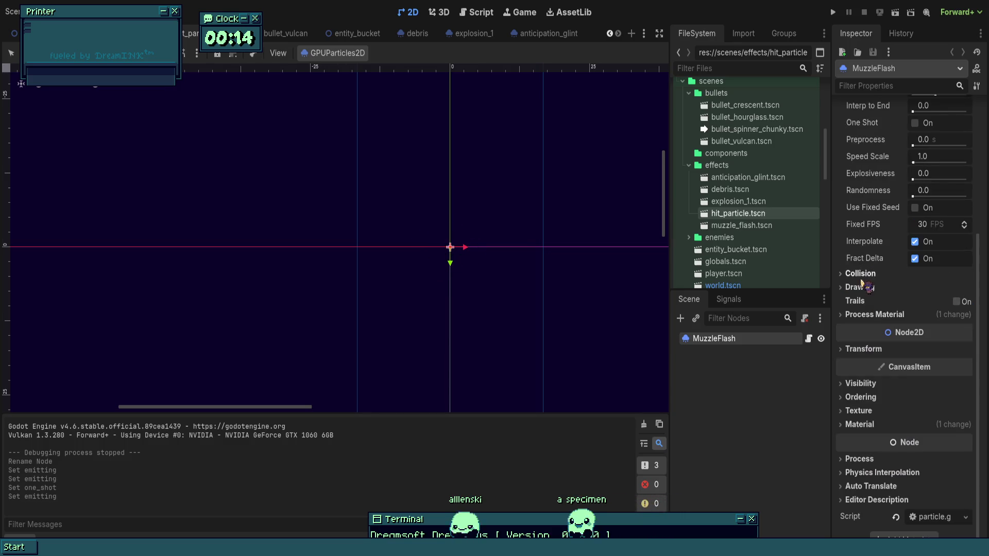
{"action": "left_click", "coordinate": [874, 314]}
{"action": "scroll", "coordinate": [871, 312], "scroll_direction": "up", "scroll_amount": 6}
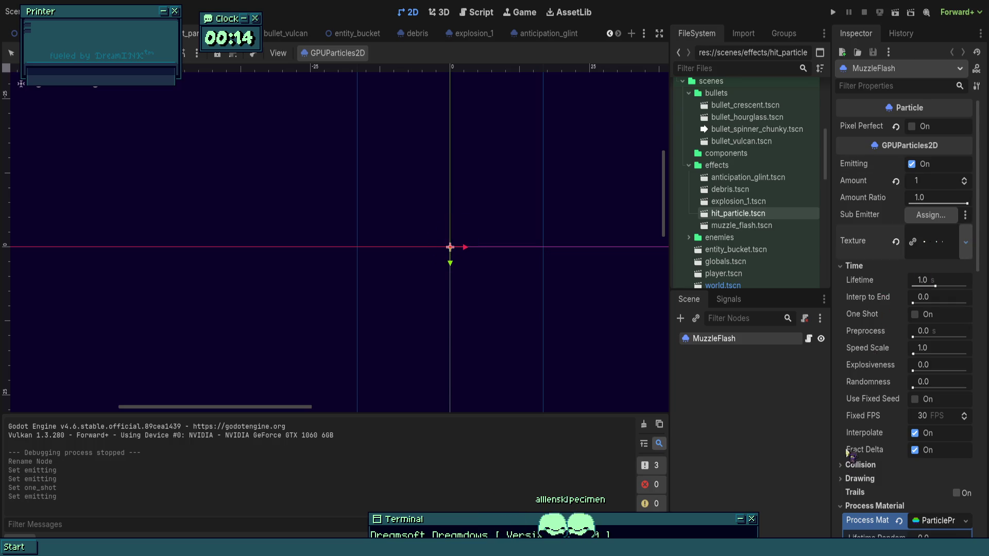
{"action": "left_click_drag", "start_coordinate": [658, 260], "coordinate": [932, 241]}
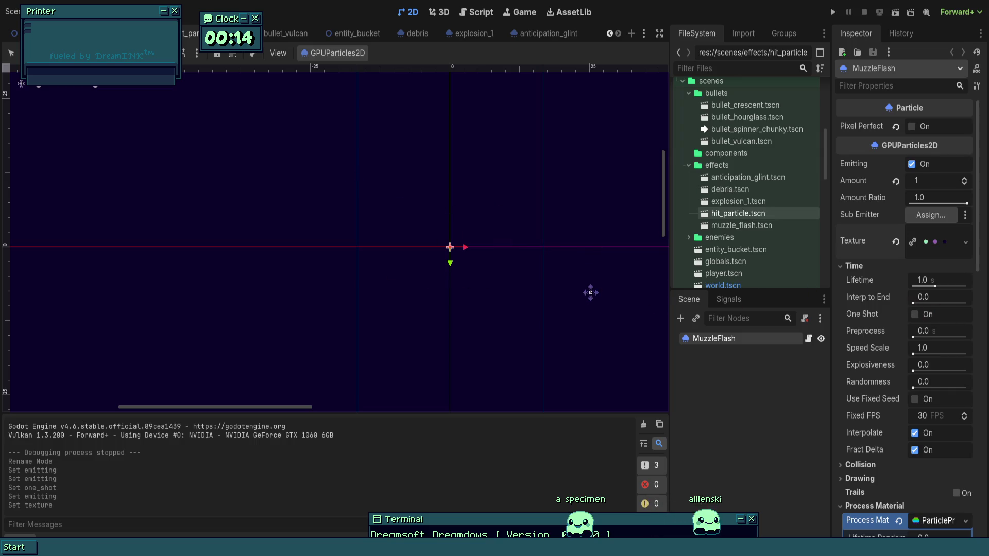
{"action": "left_click_drag", "start_coordinate": [457, 274], "coordinate": [456, 274]}
{"action": "key", "text": "ctrl+z"}
Set the canvas item material's Particles Anim H Frames to 4.
{"action": "scroll", "coordinate": [856, 338], "scroll_direction": "down", "scroll_amount": 10}
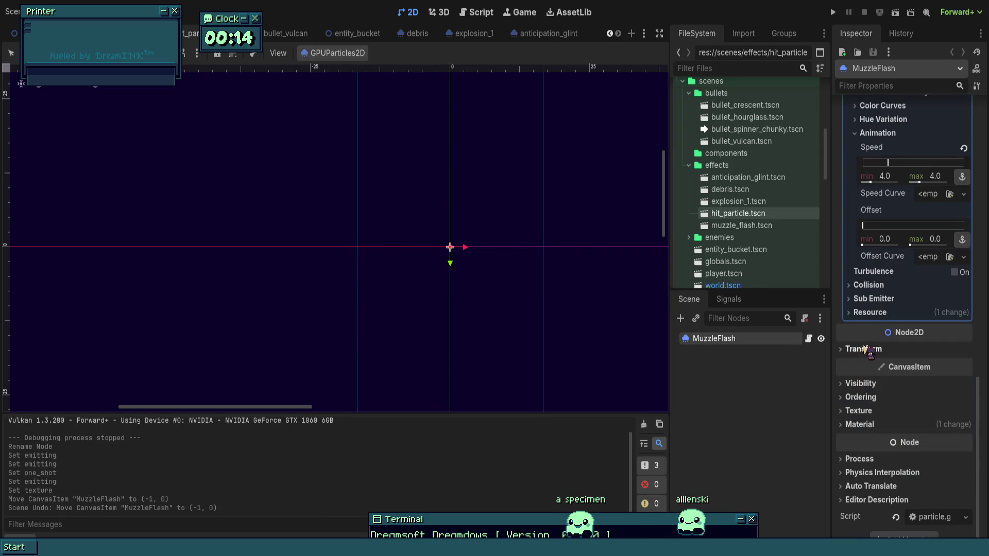
{"action": "left_click", "coordinate": [881, 423]}
{"action": "left_click", "coordinate": [933, 406]}
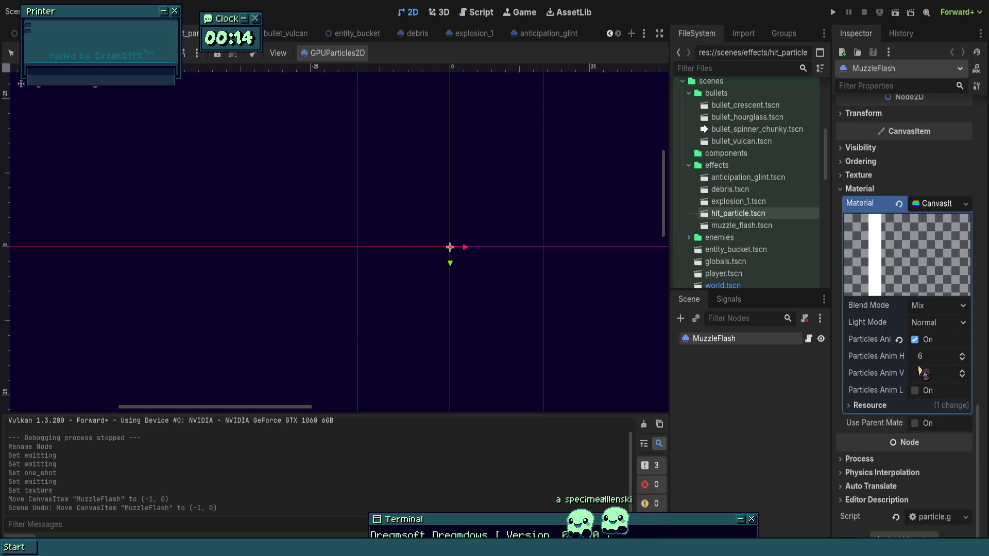
{"action": "type", "text": "4"}
{"action": "key", "text": "Return"}
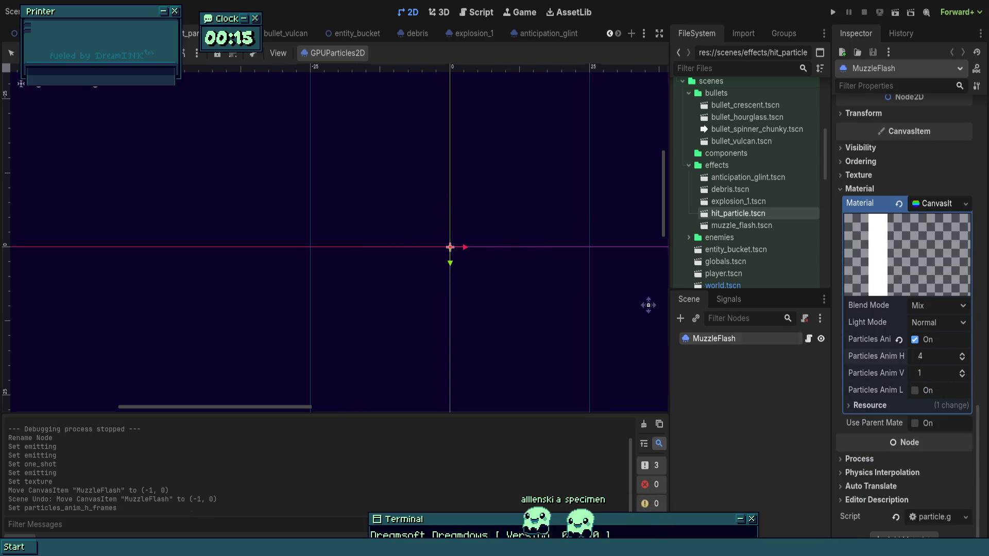
{"action": "scroll", "coordinate": [897, 344], "scroll_direction": "up", "scroll_amount": 15}
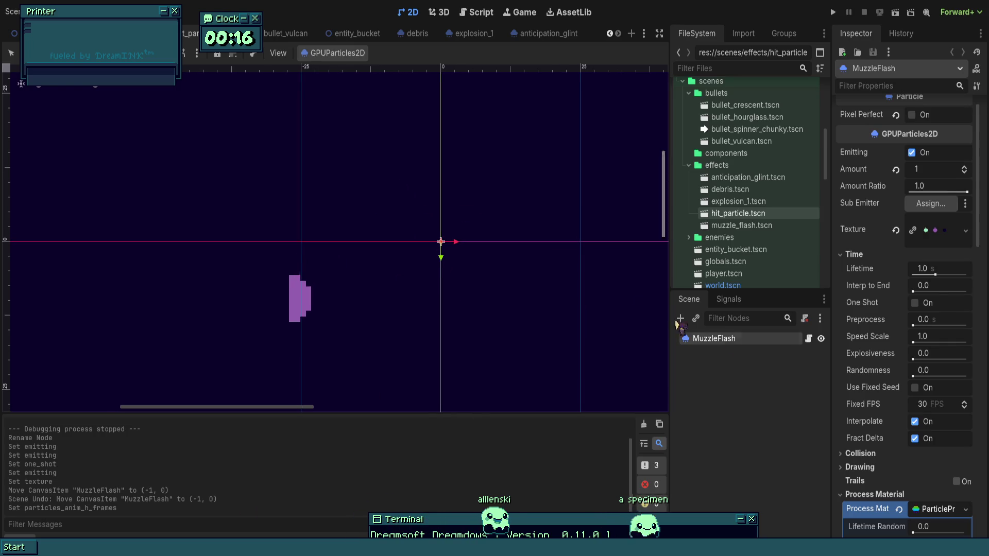
{"action": "scroll", "coordinate": [961, 457], "scroll_direction": "down", "scroll_amount": 3}
Raise Particles Anim H Frames to 6, briefly trying 7.
{"action": "scroll", "coordinate": [961, 456], "scroll_direction": "down", "scroll_amount": 15}
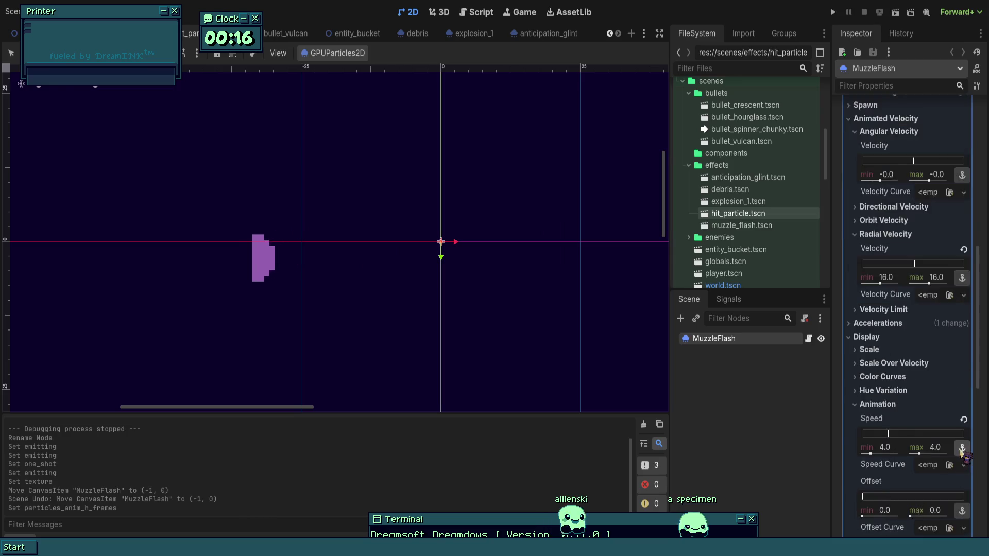
{"action": "left_click", "coordinate": [962, 354]}
{"action": "left_click", "coordinate": [962, 354]}
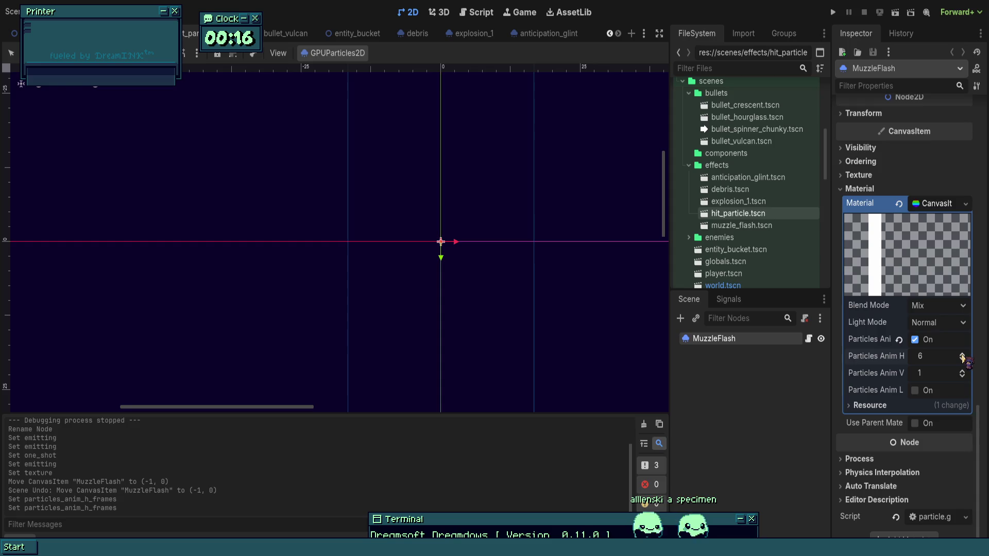
{"action": "left_click", "coordinate": [961, 354]}
{"action": "left_click", "coordinate": [962, 359]}
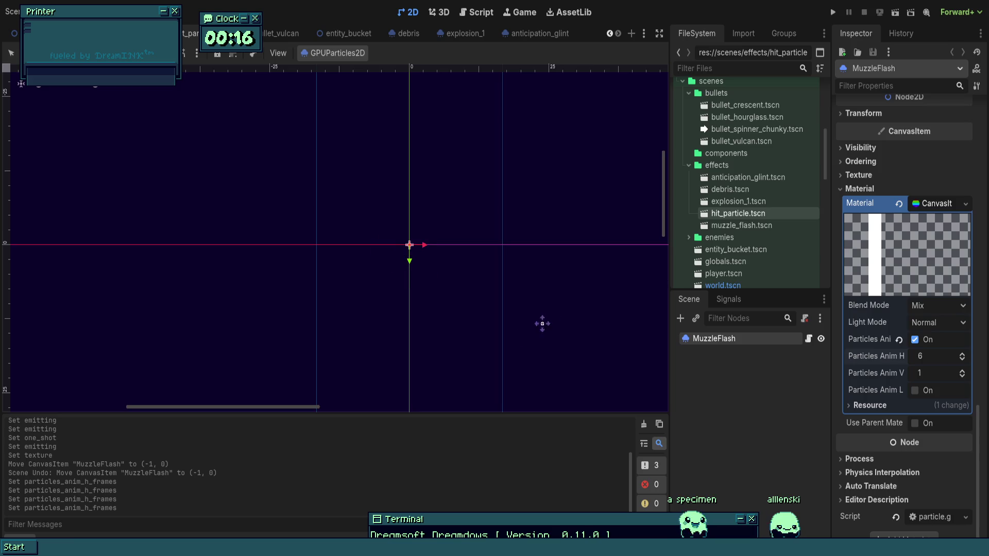
Switch Animation Speed to a single value of 3.
{"action": "scroll", "coordinate": [495, 288], "scroll_direction": "down", "scroll_amount": 5}
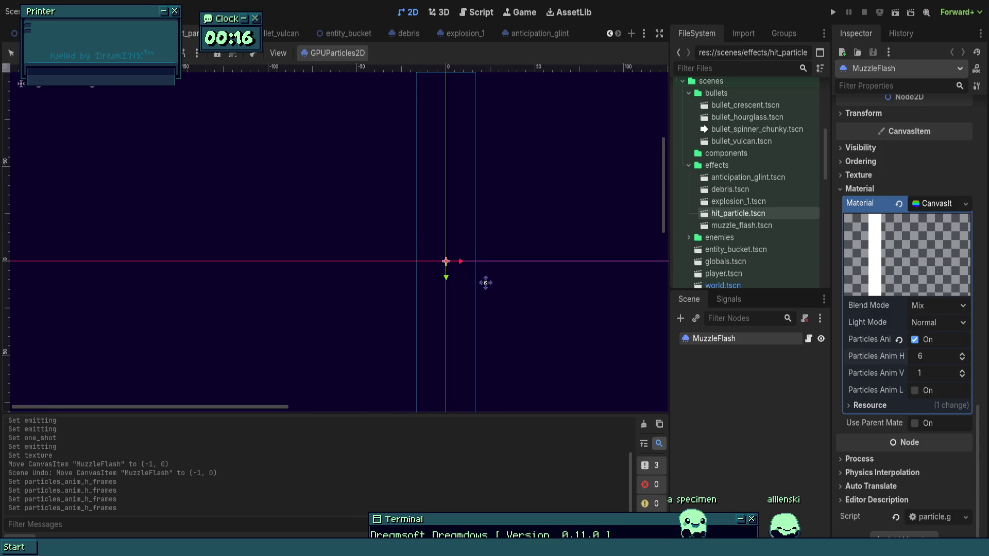
{"action": "scroll", "coordinate": [882, 419], "scroll_direction": "up", "scroll_amount": 10}
{"action": "scroll", "coordinate": [879, 448], "scroll_direction": "down", "scroll_amount": 2}
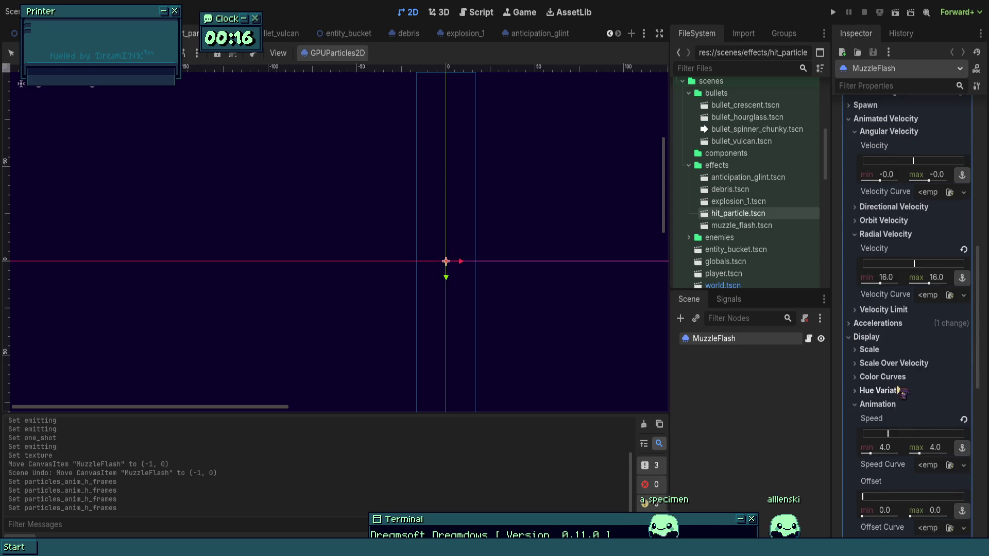
{"action": "left_click", "coordinate": [961, 448]}
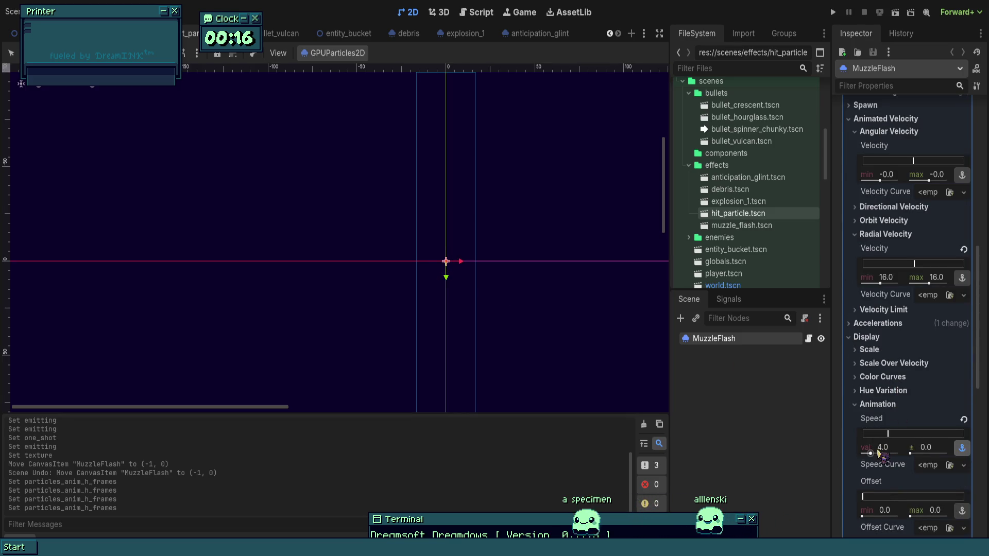
{"action": "type", "text": "3"}
{"action": "key", "text": "Return"}
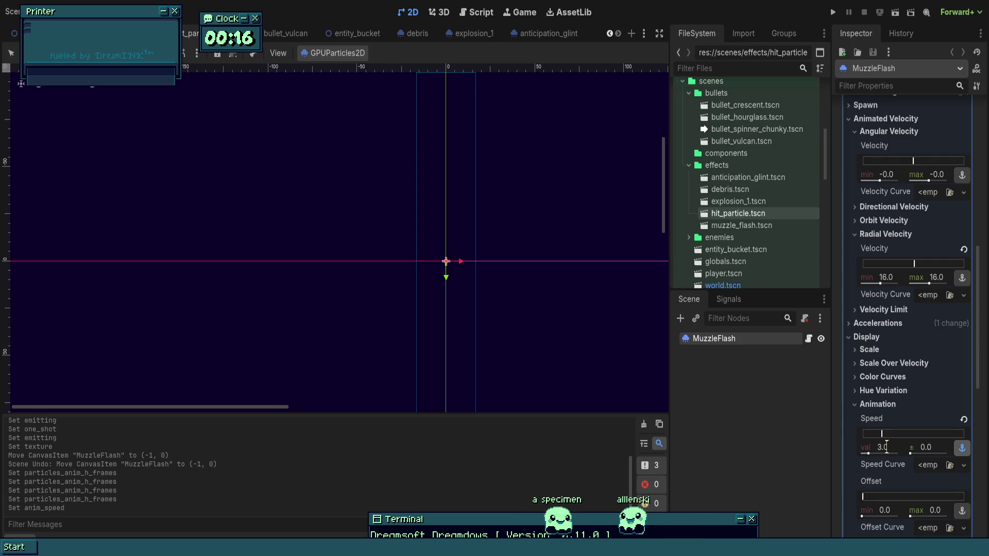
Reset Radial Velocity to 0 and save the MuzzleFlash scene.
{"action": "scroll", "coordinate": [924, 427], "scroll_direction": "up", "scroll_amount": 2}
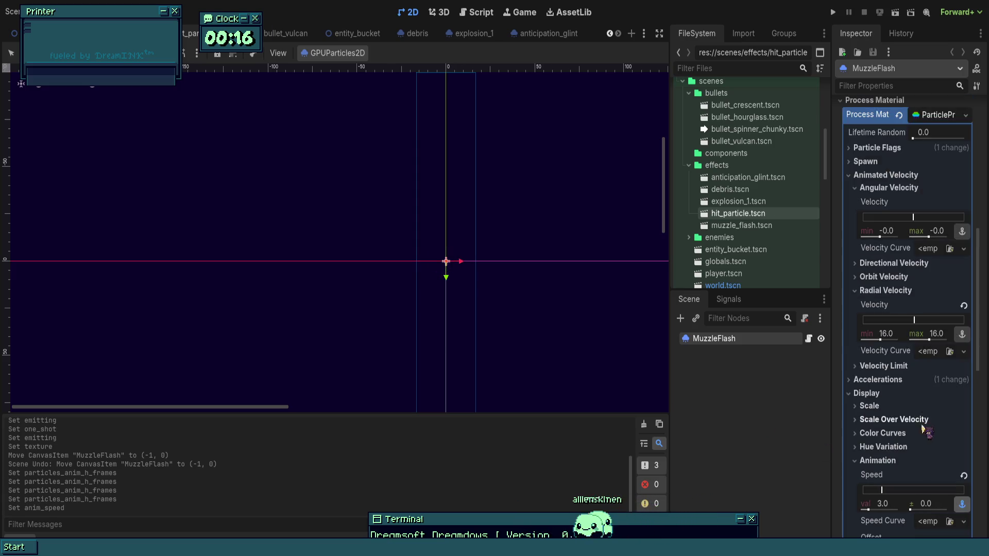
{"action": "left_click", "coordinate": [963, 307]}
{"action": "left_click", "coordinate": [885, 187]}
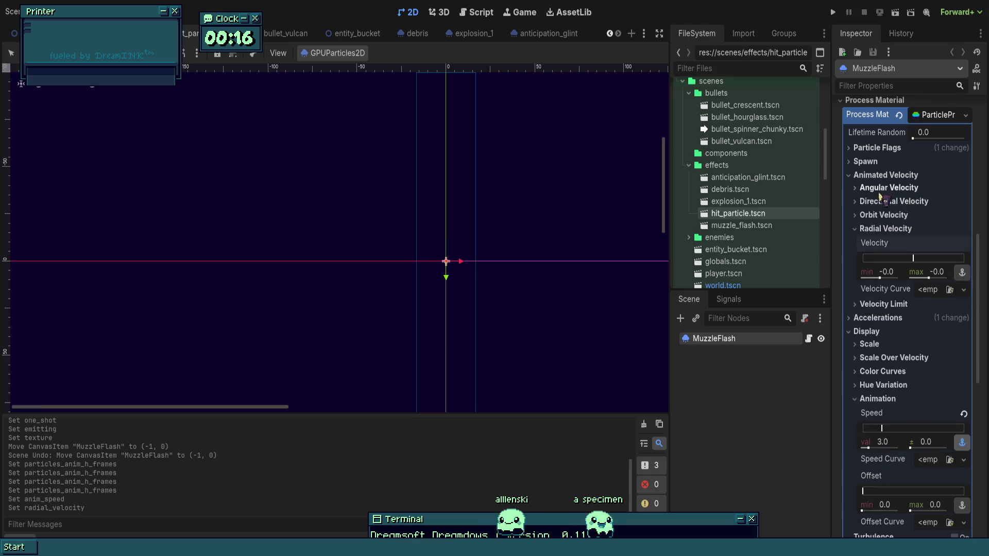
{"action": "scroll", "coordinate": [453, 265], "scroll_direction": "up", "scroll_amount": 3}
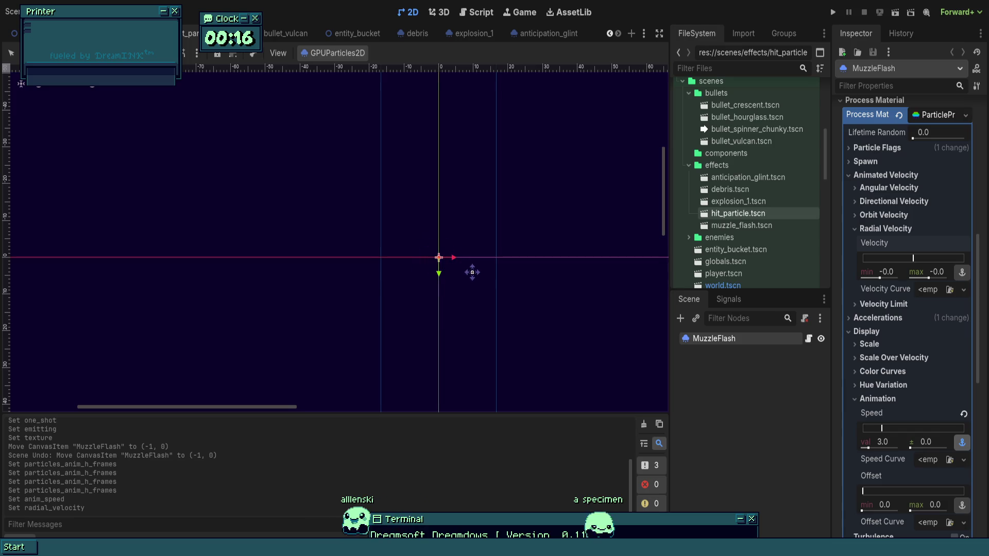
{"action": "scroll", "coordinate": [552, 302], "scroll_direction": "down", "scroll_amount": 3}
{"action": "key", "text": "ctrl+s"}
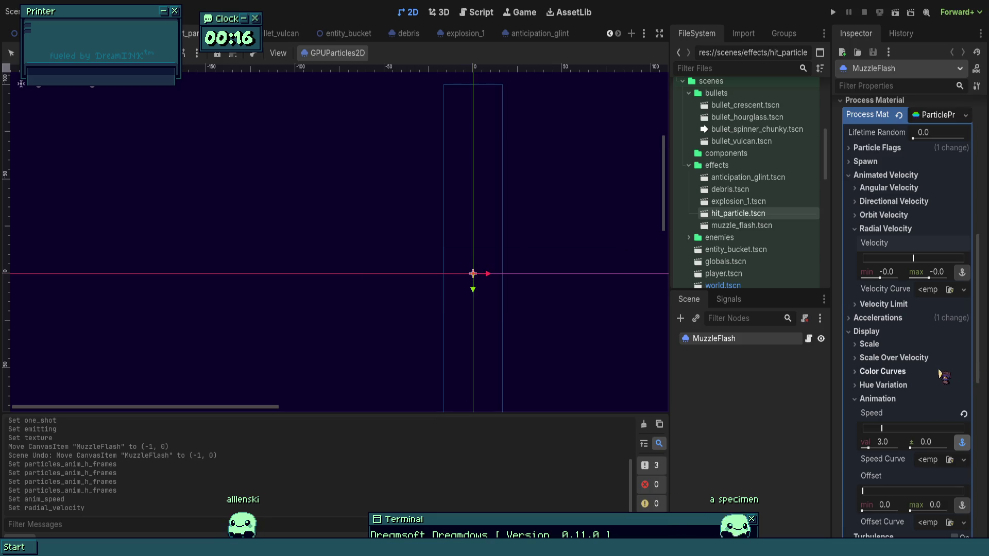
Try an Animation Speed of 2, then set it back to 3.
{"action": "left_click", "coordinate": [882, 441]}
{"action": "type", "text": "2"}
{"action": "key", "text": "Return"}
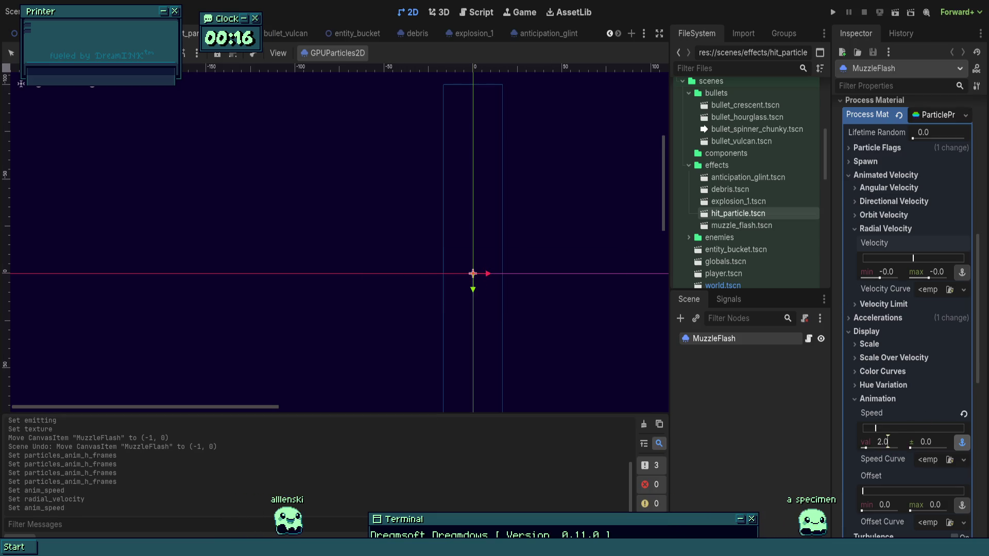
{"action": "scroll", "coordinate": [510, 273], "scroll_direction": "up", "scroll_amount": 2}
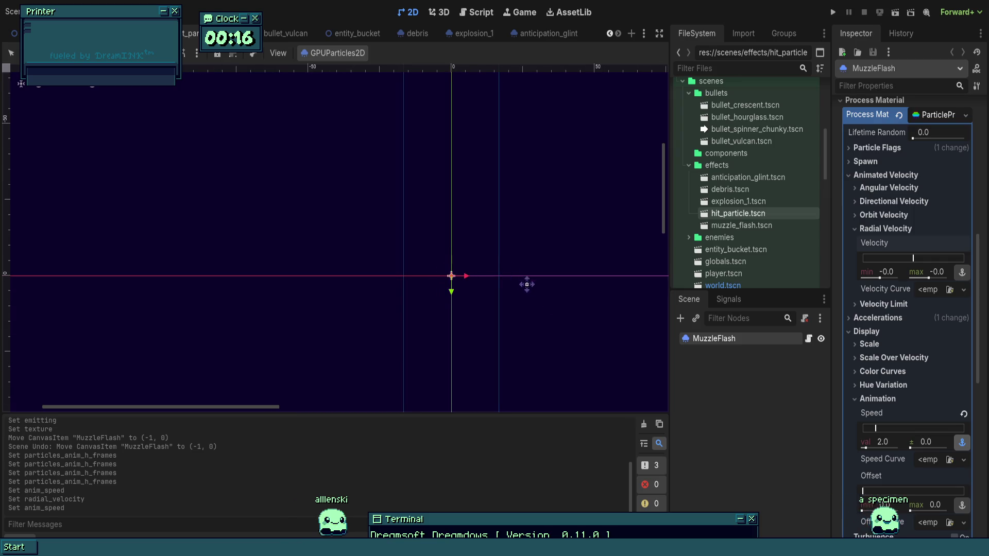
{"action": "left_click", "coordinate": [883, 441]}
{"action": "type", "text": "3"}
{"action": "key", "text": "Return"}
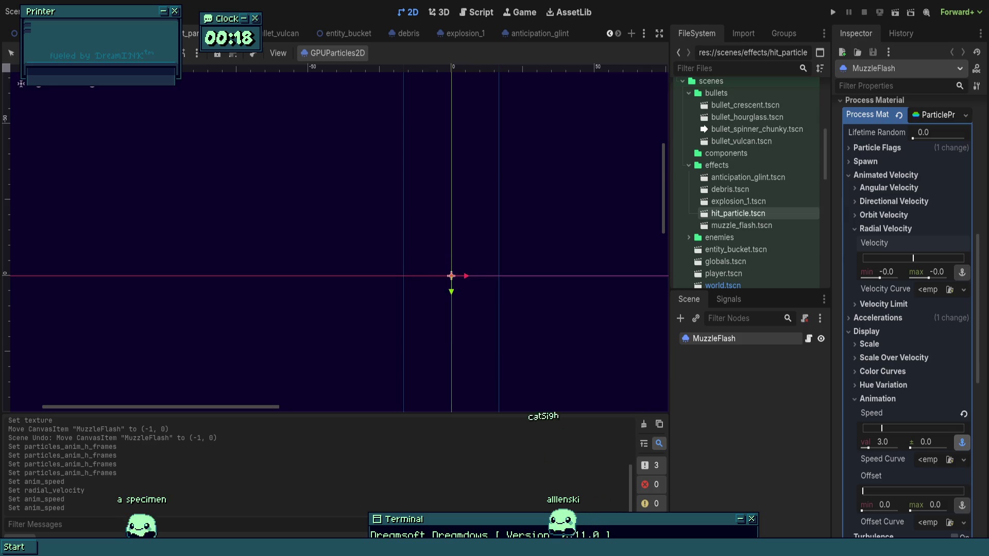
Pan the 2D view around the MuzzleFlash particle.
{"action": "scroll", "coordinate": [479, 353], "scroll_direction": "down", "scroll_amount": 1}
{"action": "mouse_move", "coordinate": [479, 353]}
{"action": "left_mouse_down"}
{"action": "mouse_move", "coordinate": [443, 289]}
{"action": "mouse_move", "coordinate": [450, 296]}
{"action": "mouse_move", "coordinate": [420, 291]}
{"action": "left_mouse_up"}
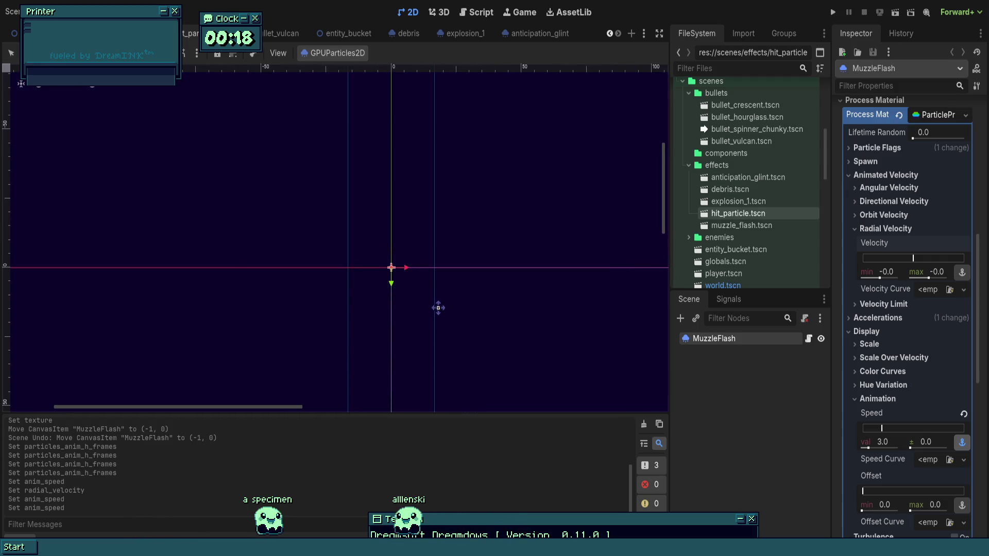
Turn One Shot back on for MuzzleFlash and open its particle.gd script.
{"action": "scroll", "coordinate": [914, 313], "scroll_direction": "up", "scroll_amount": 10}
{"action": "left_click", "coordinate": [915, 314]}
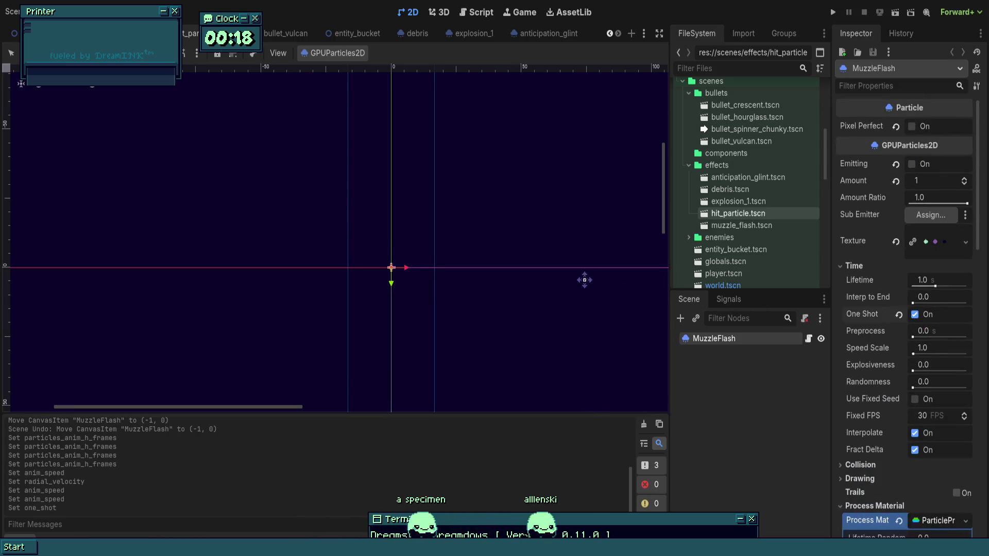
{"action": "left_click_drag", "start_coordinate": [585, 278], "coordinate": [560, 270]}
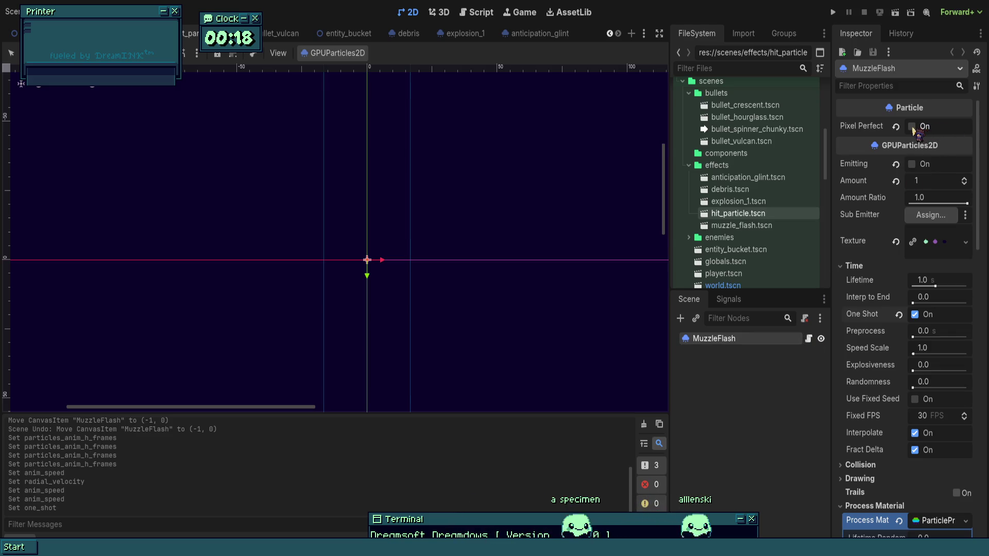
{"action": "left_click", "coordinate": [808, 339]}
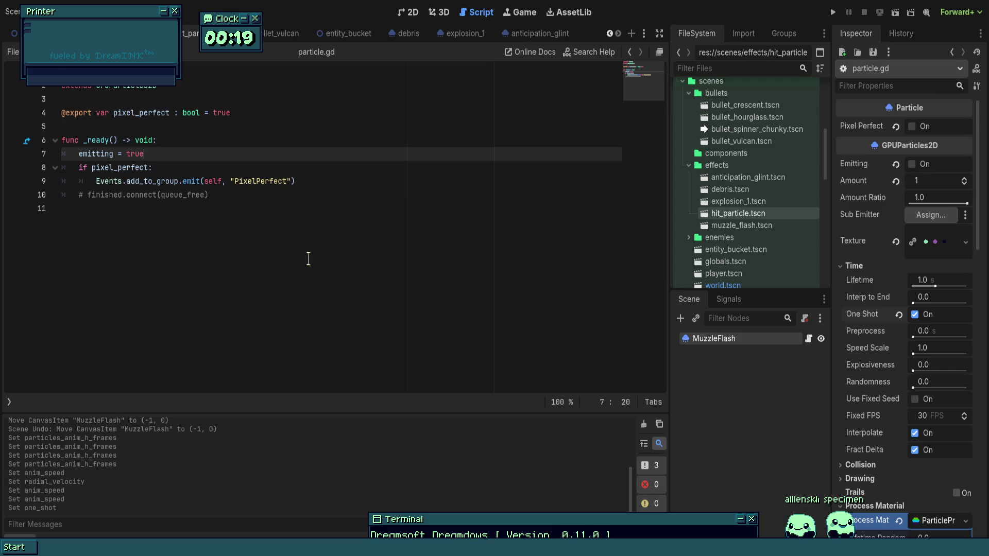
Review the debris, explosion_1 and anticipation_glint scenes and their particle settings.
{"action": "left_click", "coordinate": [283, 214]}
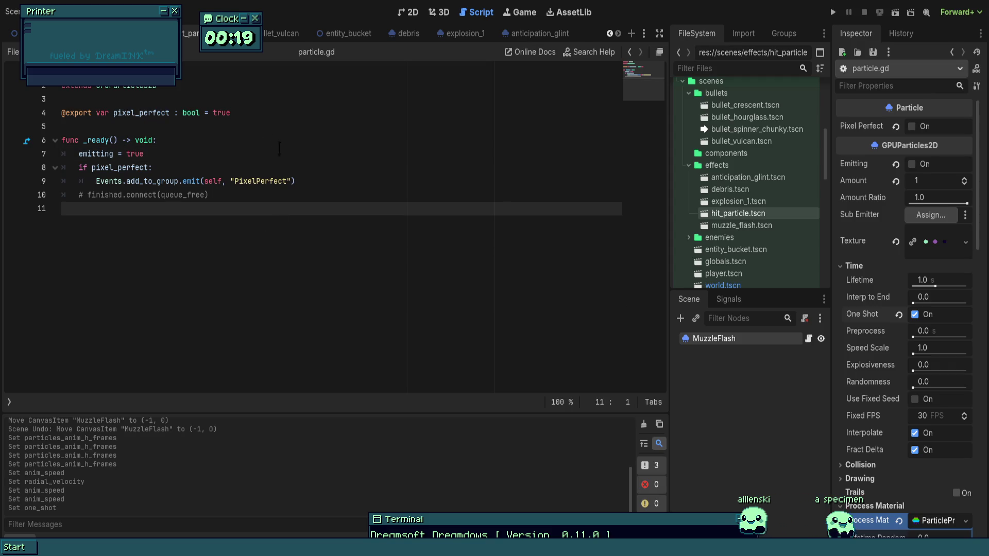
{"action": "left_click", "coordinate": [407, 38]}
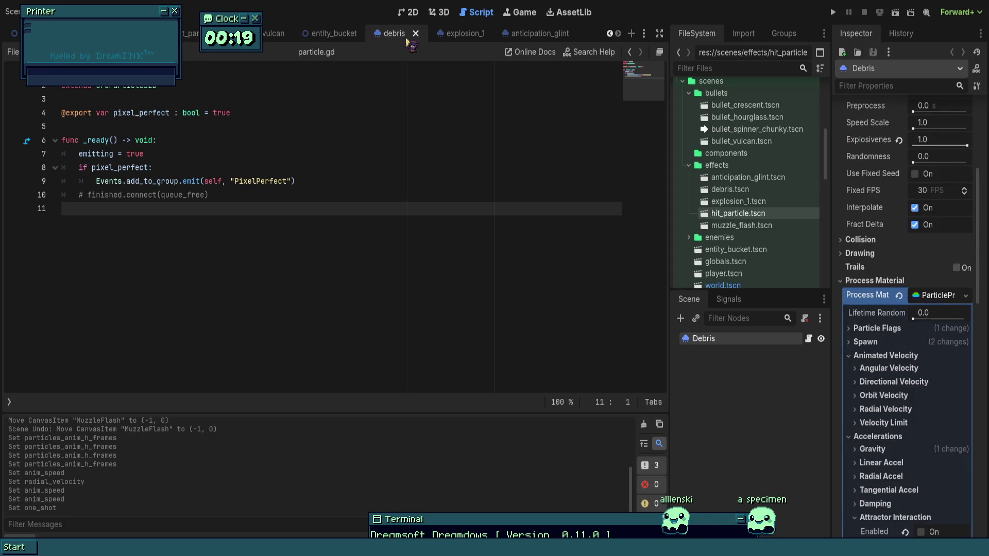
{"action": "left_click", "coordinate": [452, 36]}
{"action": "left_click", "coordinate": [773, 340]}
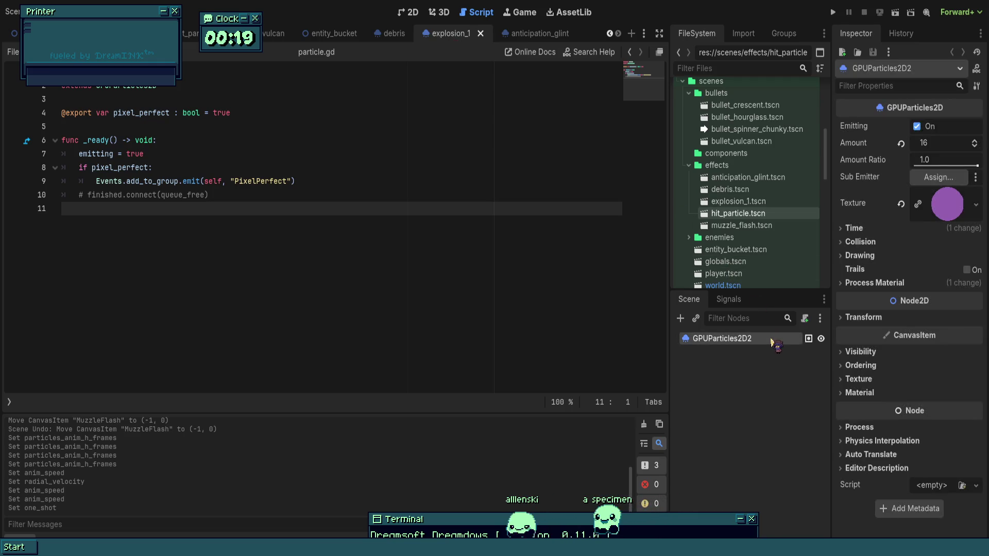
{"action": "left_click", "coordinate": [519, 37]}
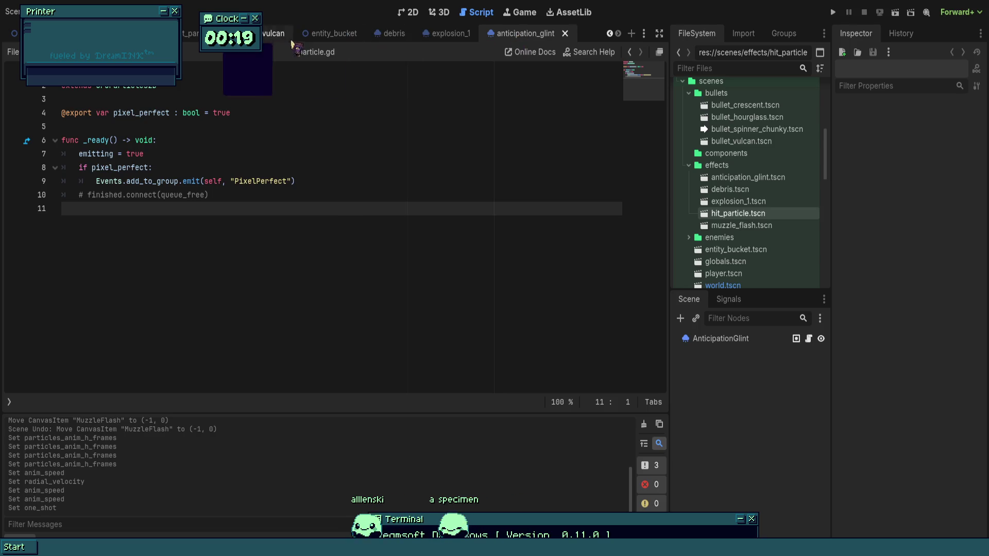
Uncomment finished.connect(queue_free) on line 10 of particle.gd and run the game.
{"action": "left_click", "coordinate": [190, 34]}
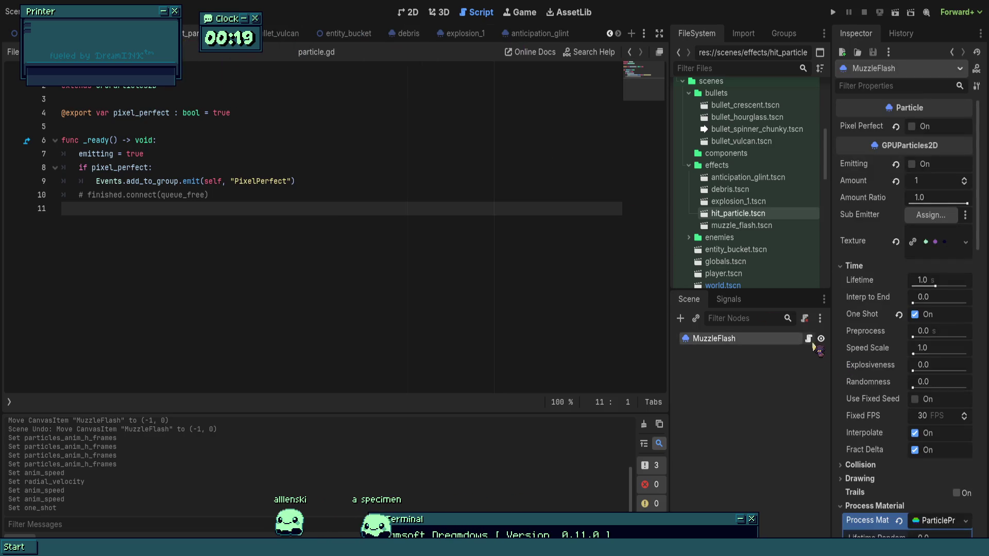
{"action": "left_click", "coordinate": [254, 124]}
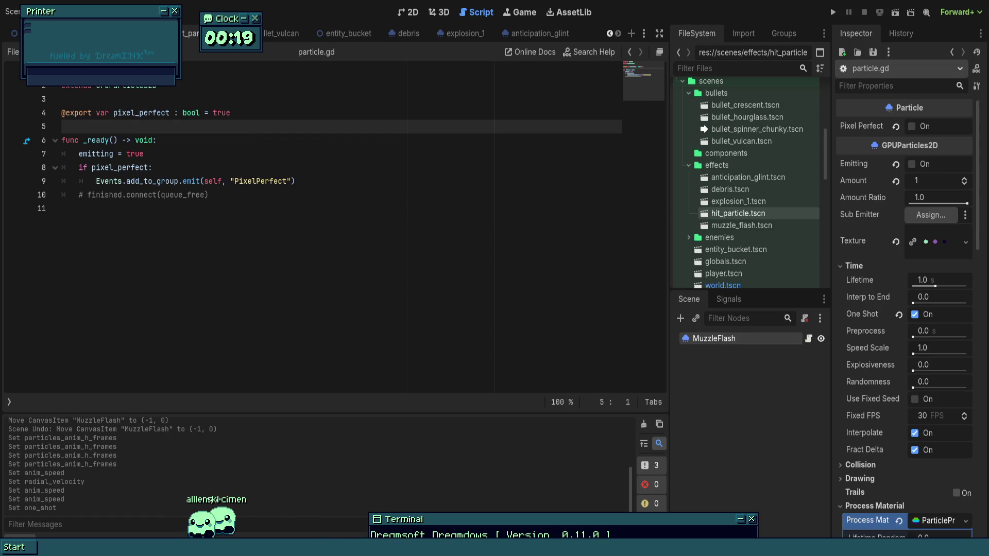
{"action": "left_click", "coordinate": [137, 209]}
{"action": "left_click", "coordinate": [79, 195]}
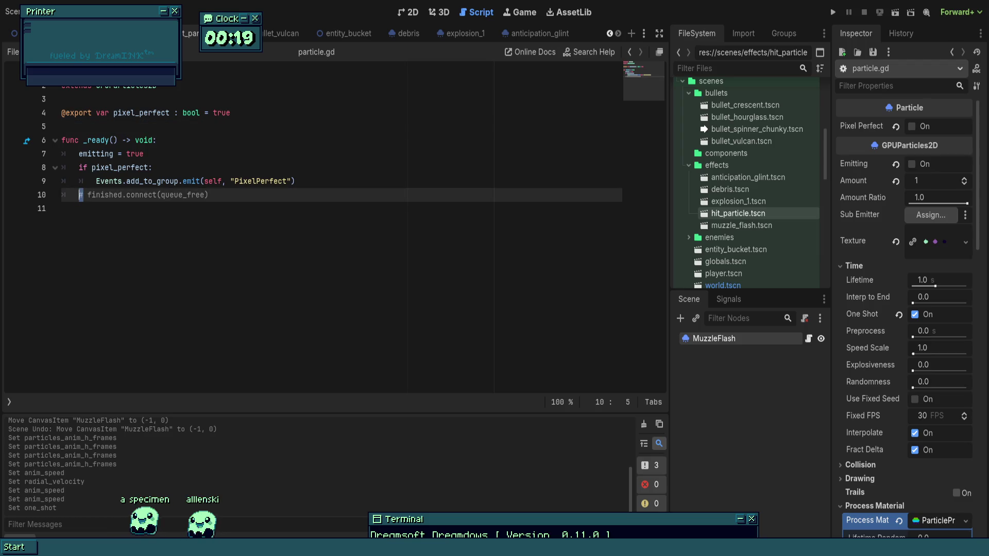
{"action": "left_click", "coordinate": [272, 182]}
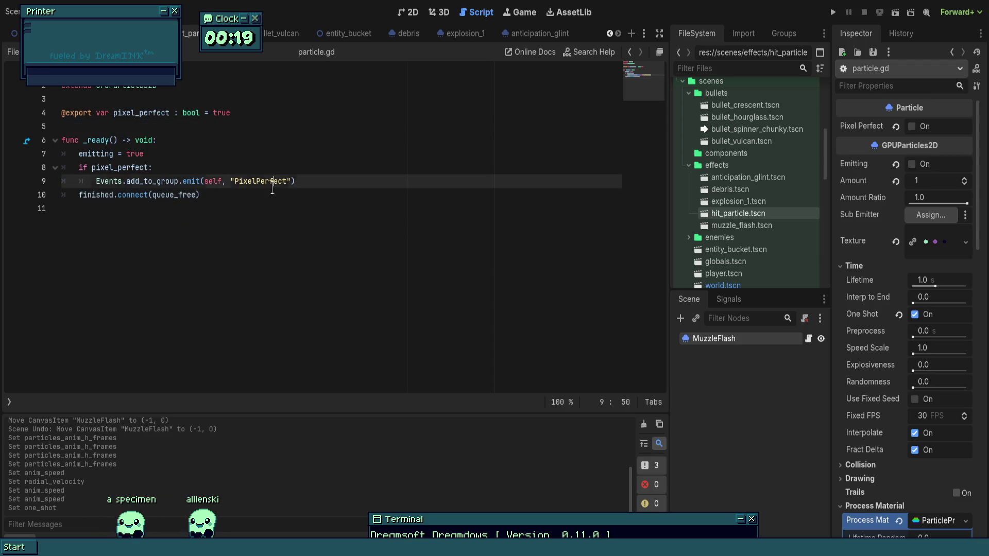
{"action": "key", "text": "F5"}
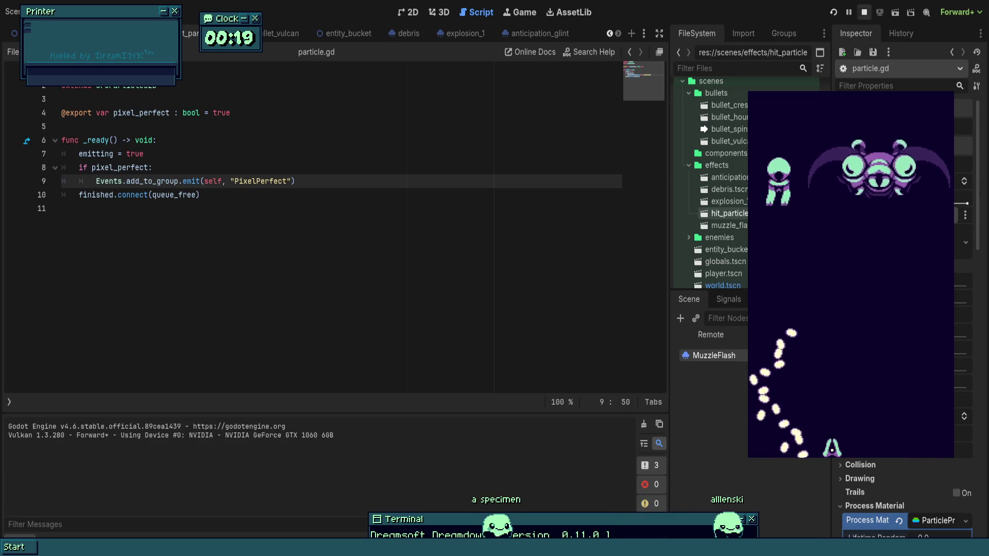
Stop the game, save, return to 2D and open muzzle_flash.tscn's HitParticle node.
{"action": "key", "text": "F8"}
{"action": "left_click", "coordinate": [405, 144]}
{"action": "key", "text": "ctrl+s"}
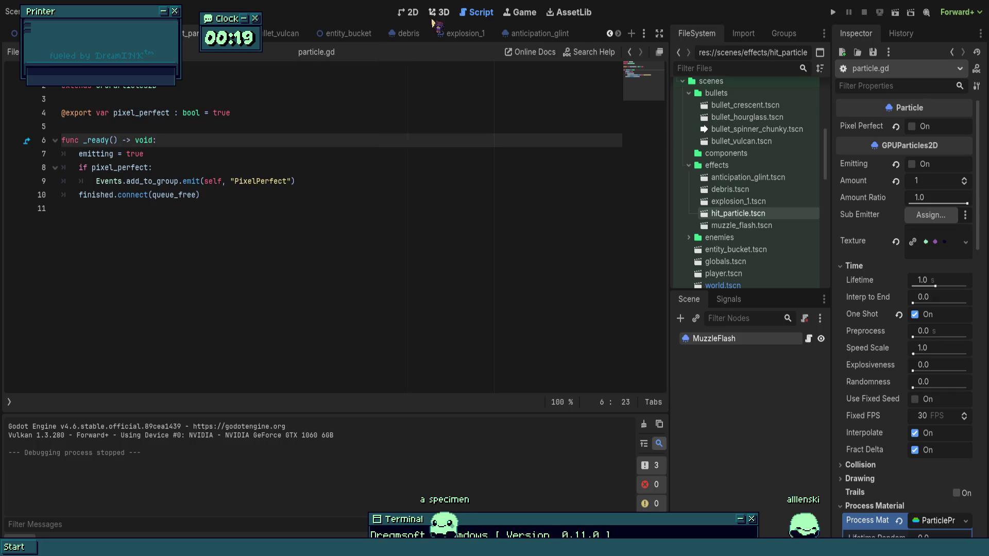
{"action": "key", "text": "ctrl+F1"}
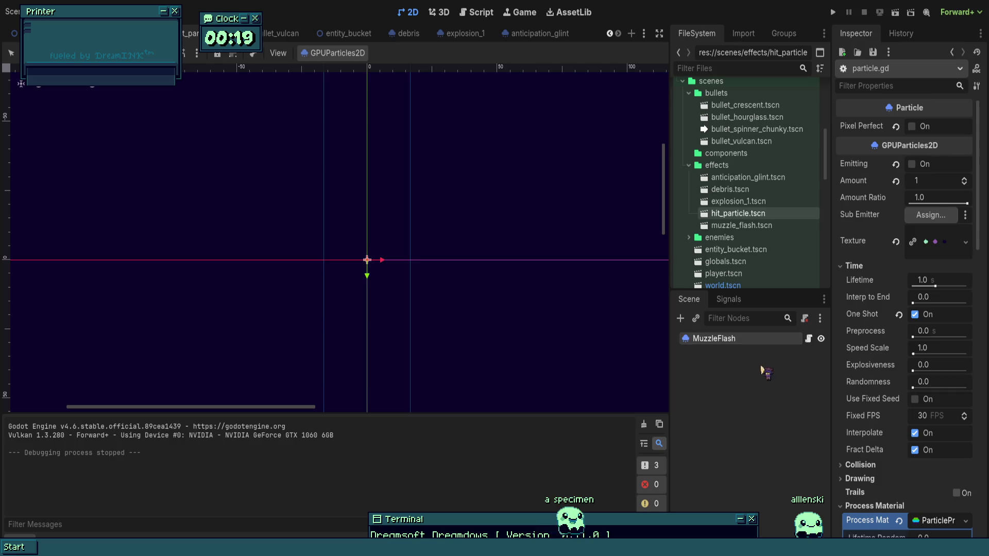
{"action": "double_click", "coordinate": [740, 225]}
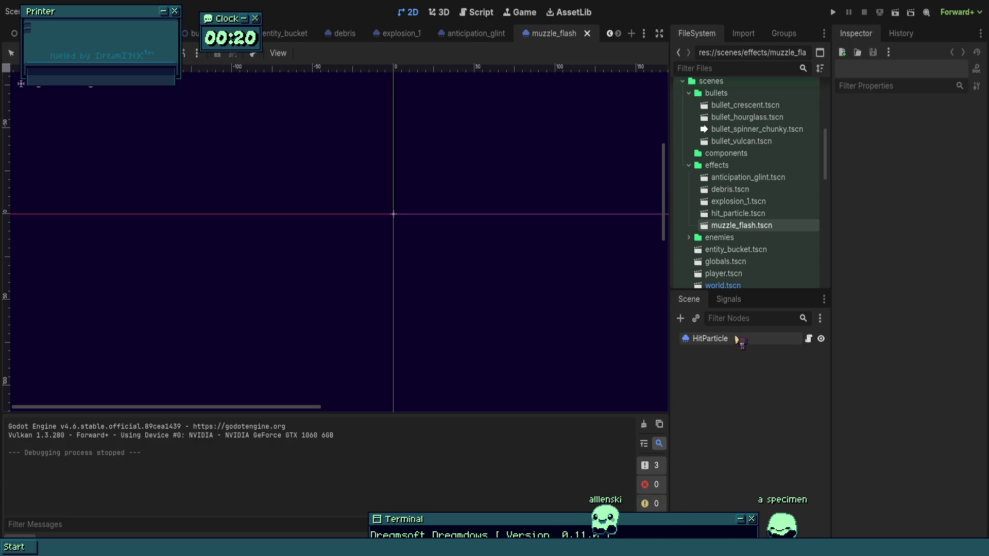
{"action": "left_click", "coordinate": [737, 338]}
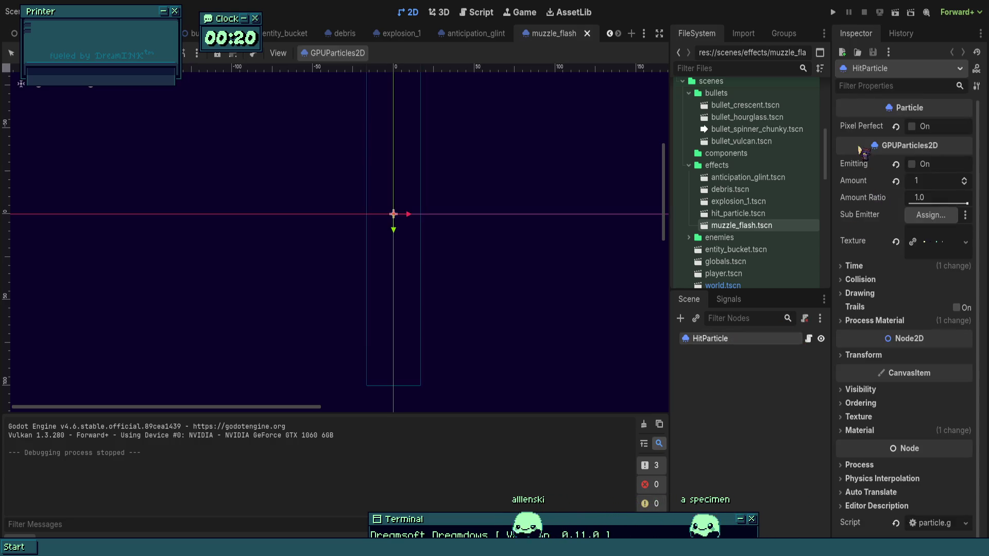
Preview the particle's emission, save the muzzle_flash scene and reselect HitParticle.
{"action": "left_click", "coordinate": [935, 166]}
{"action": "left_click", "coordinate": [934, 166]}
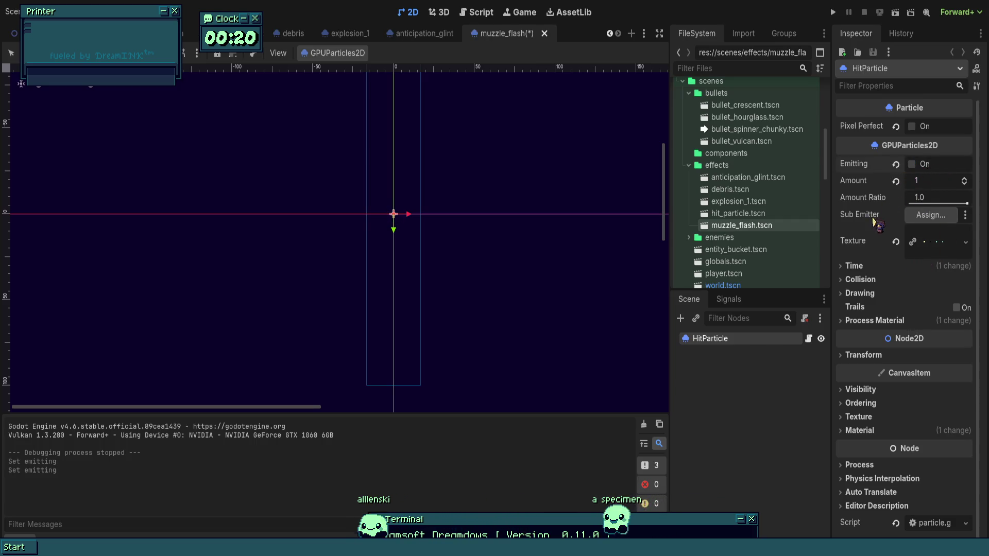
{"action": "left_click_drag", "start_coordinate": [472, 208], "coordinate": [488, 237]}
{"action": "key", "text": "ctrl+s"}
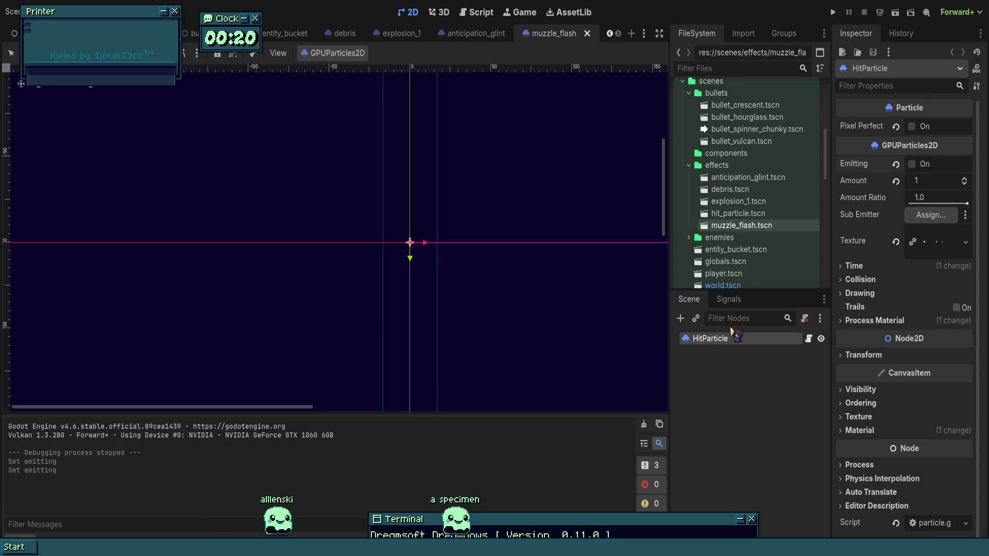
{"action": "left_click", "coordinate": [739, 358]}
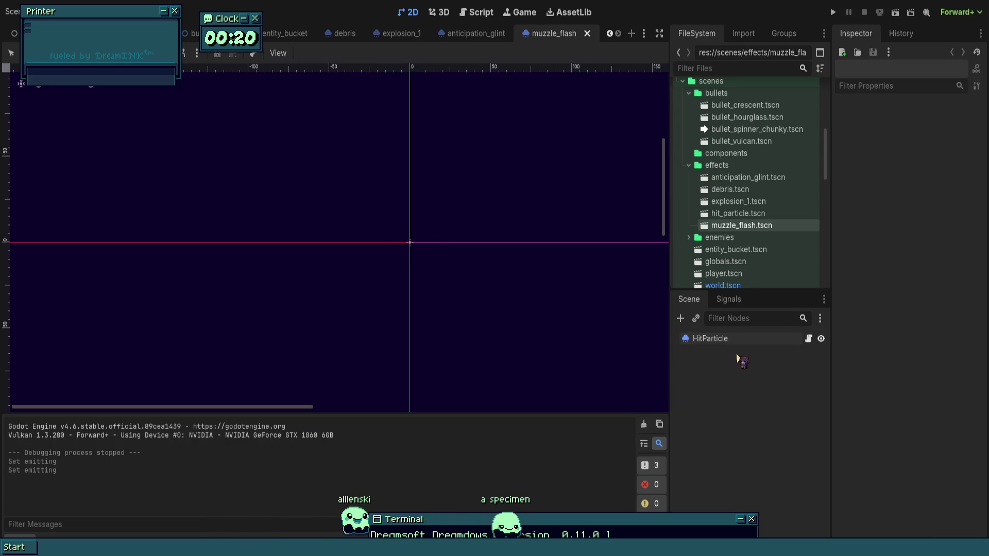
{"action": "left_click", "coordinate": [723, 339]}
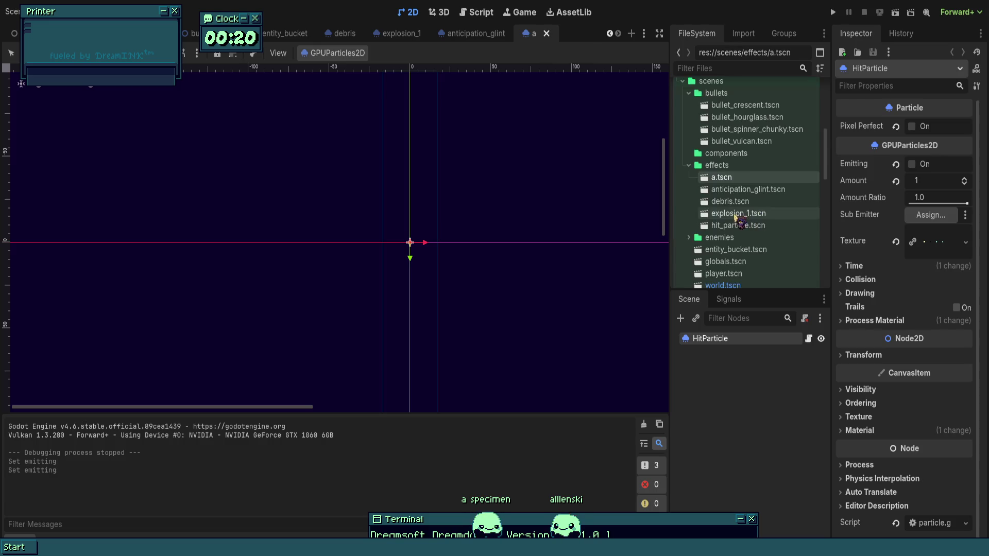
Swap muzzle_flash.tscn and hit_particle.tscn via a temporary a.tscn, ending on BulletVulcan.
{"action": "left_click", "coordinate": [733, 227]}
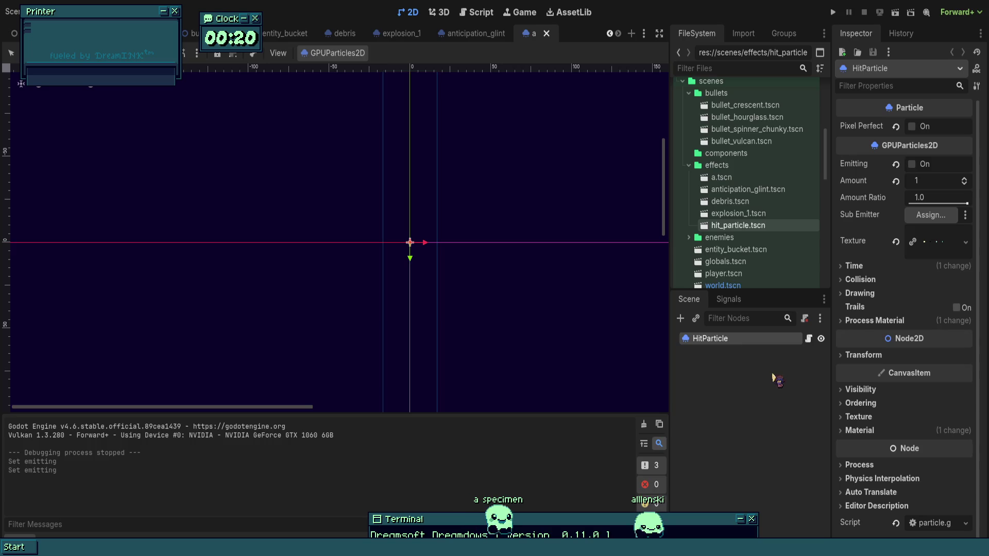
{"action": "key", "text": "ctrl+Tab"}
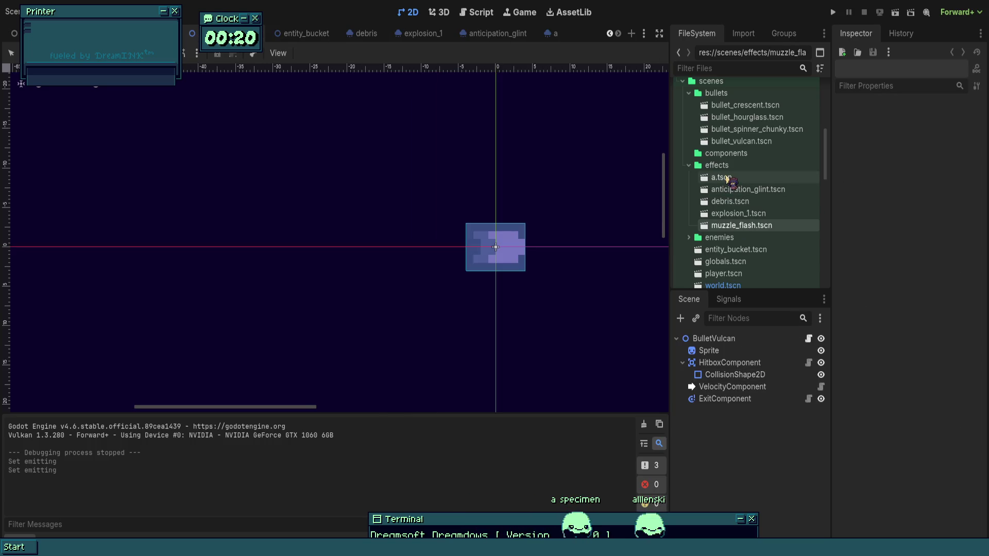
{"action": "double_click", "coordinate": [746, 227]}
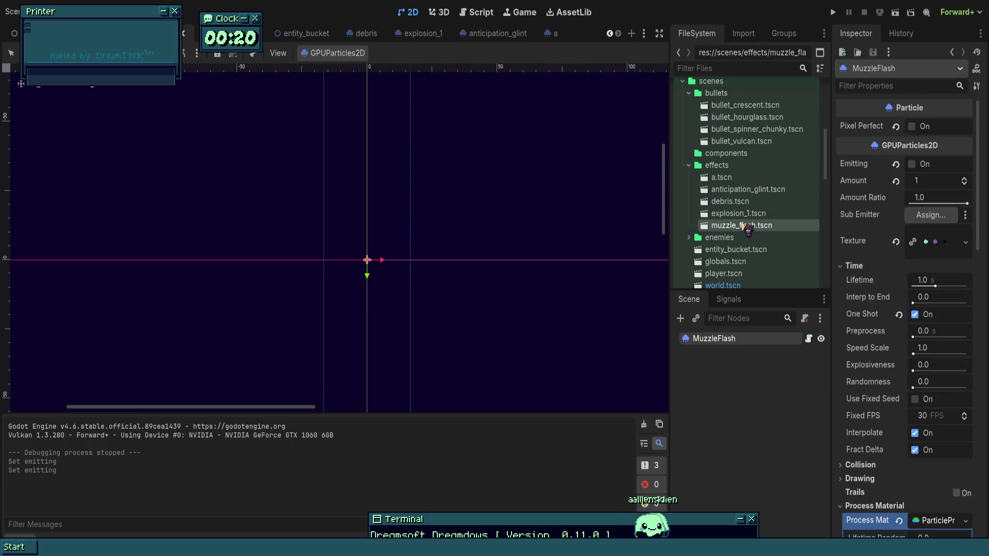
{"action": "left_click", "coordinate": [722, 178]}
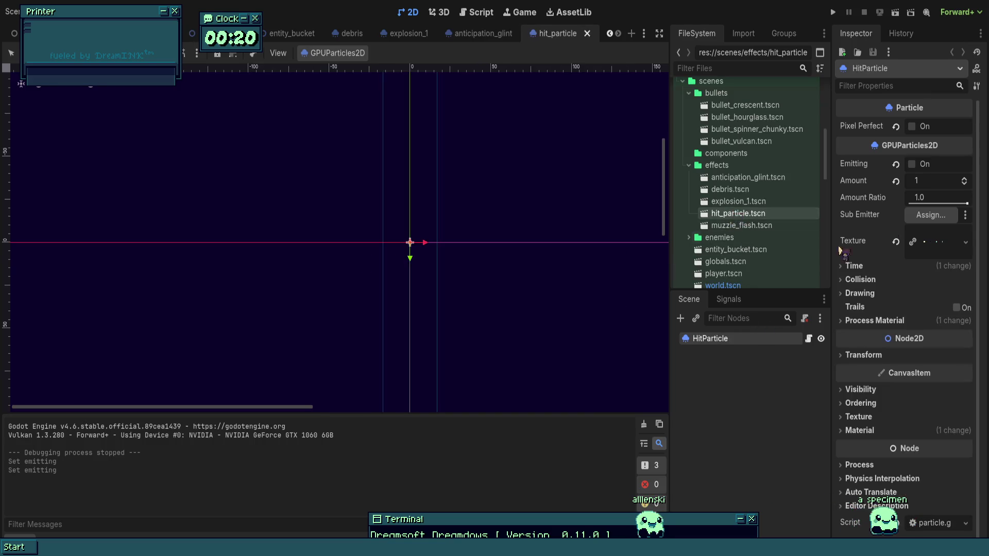
{"action": "double_click", "coordinate": [747, 226]}
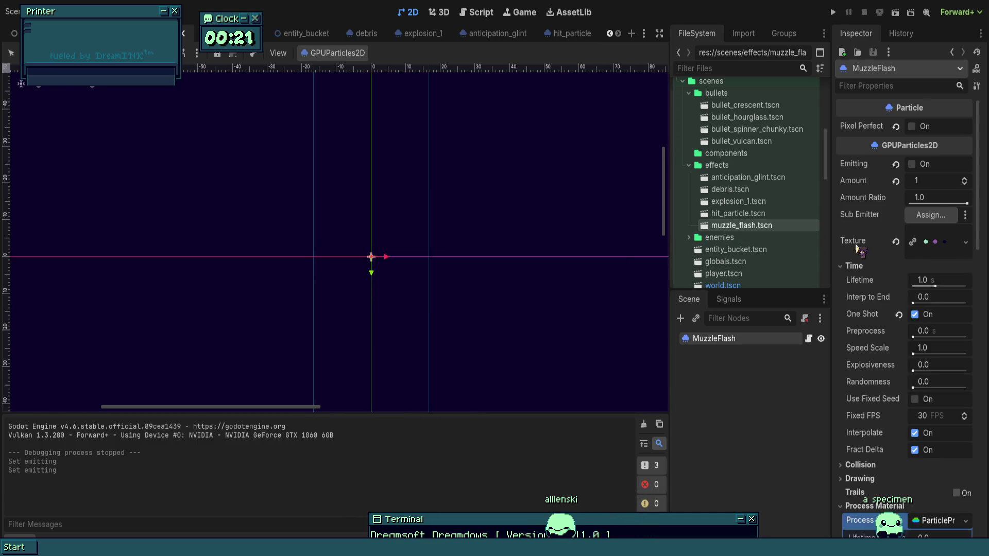
{"action": "key", "text": "ctrl+w"}
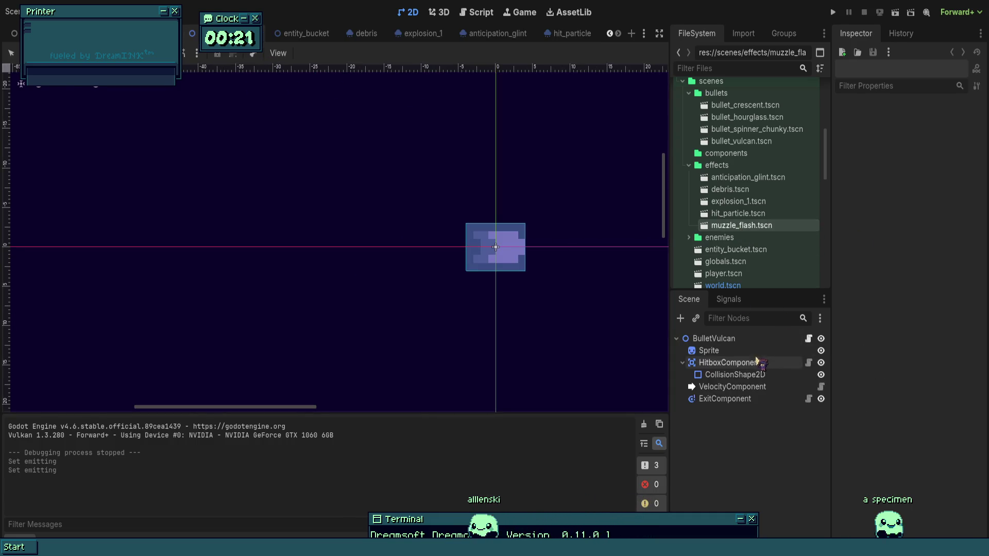
Test-run the game from BulletVulcan, stop it, then switch to the Lunatic scene.
{"action": "left_click", "coordinate": [733, 343]}
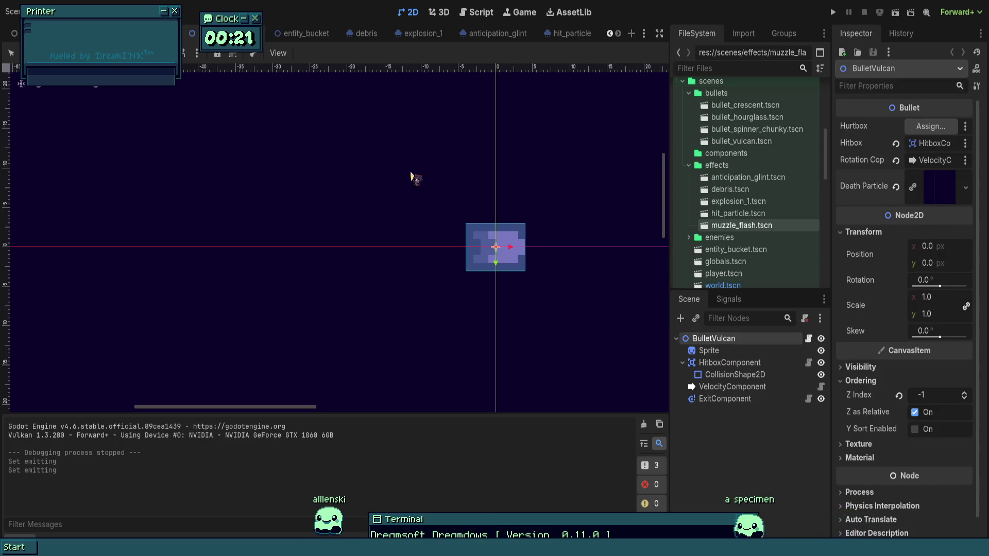
{"action": "key", "text": "F5"}
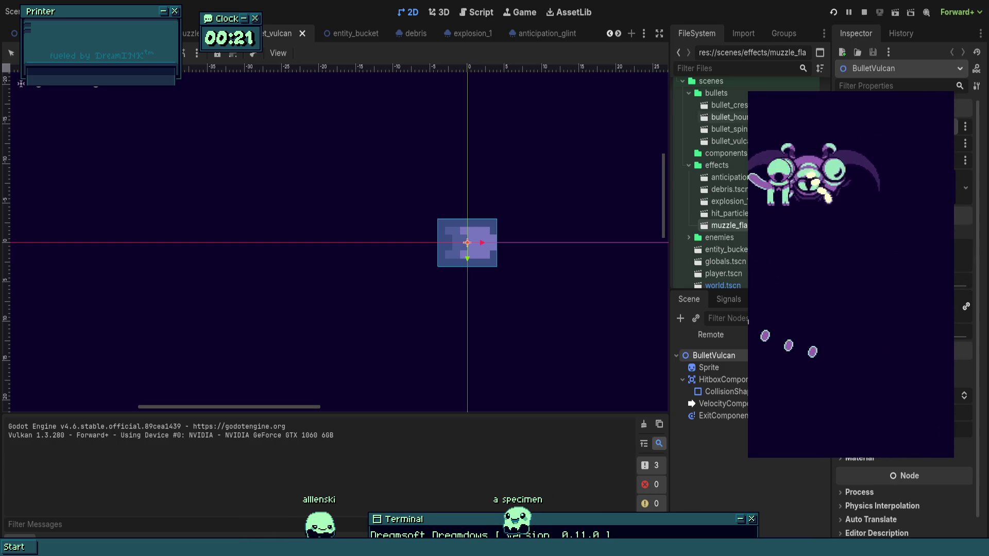
{"action": "left_click", "coordinate": [864, 12]}
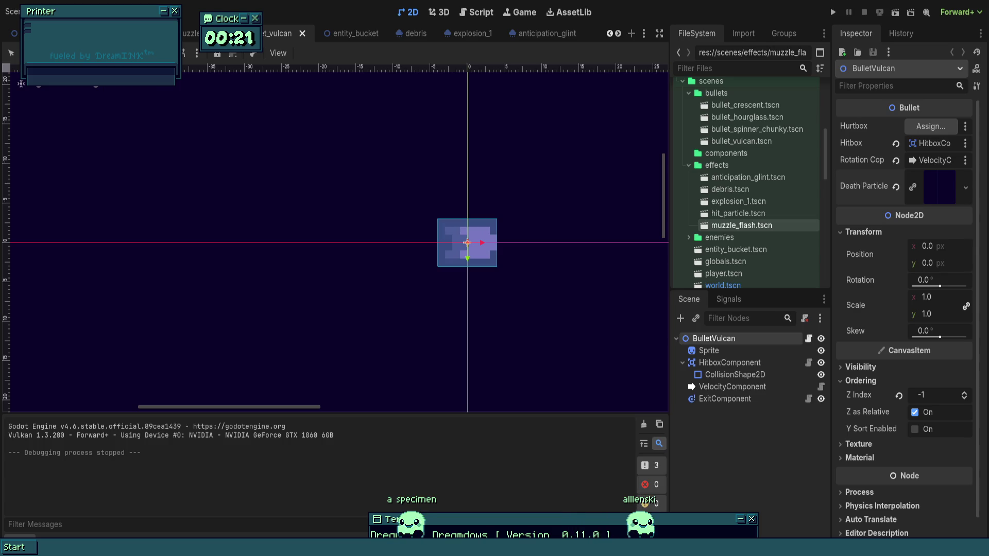
{"action": "key", "text": "ctrl+shift+Tab"}
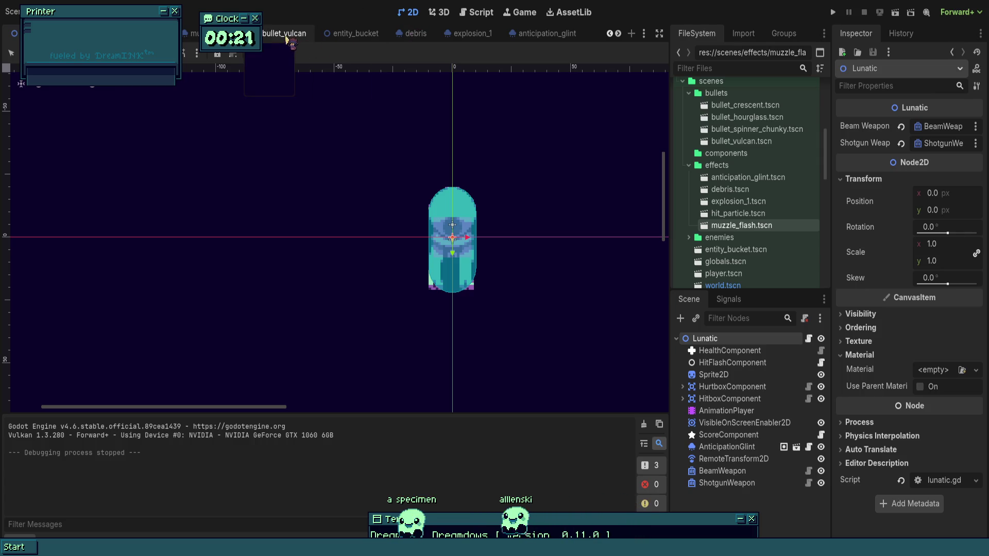
Open the ShotgunWeapon script and jump to its parent weapon_component.gd.
{"action": "scroll", "coordinate": [764, 221], "scroll_direction": "down", "scroll_amount": 5}
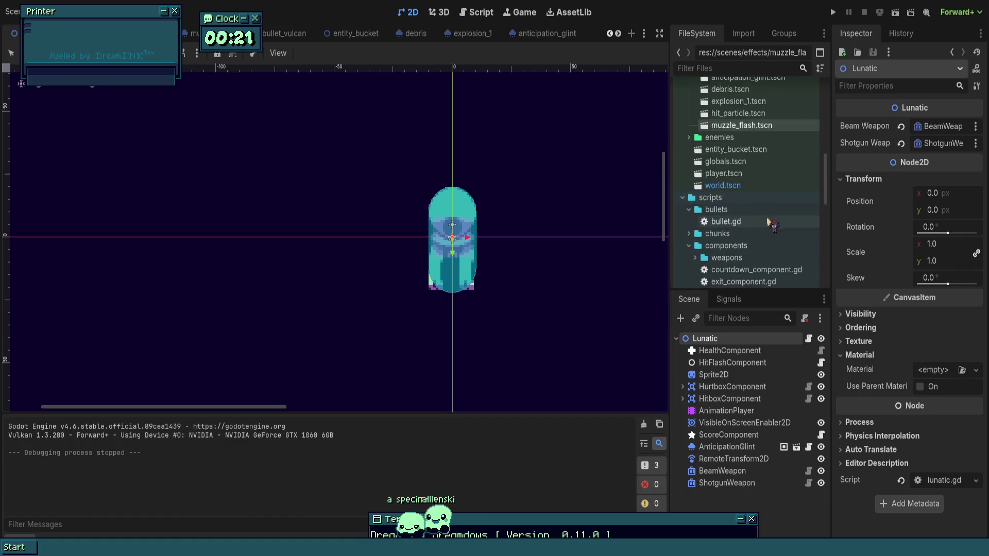
{"action": "scroll", "coordinate": [764, 227], "scroll_direction": "up", "scroll_amount": 3}
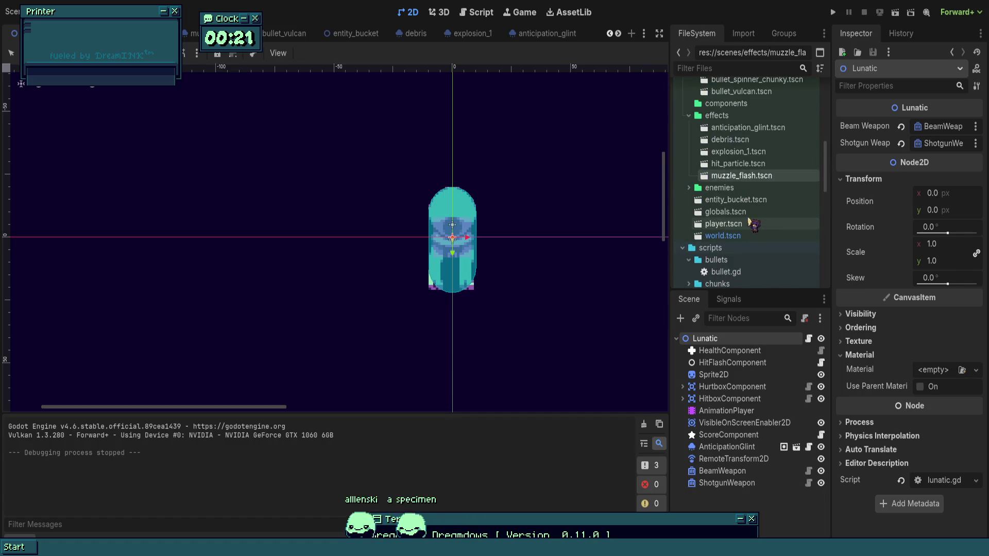
{"action": "left_click", "coordinate": [810, 484]}
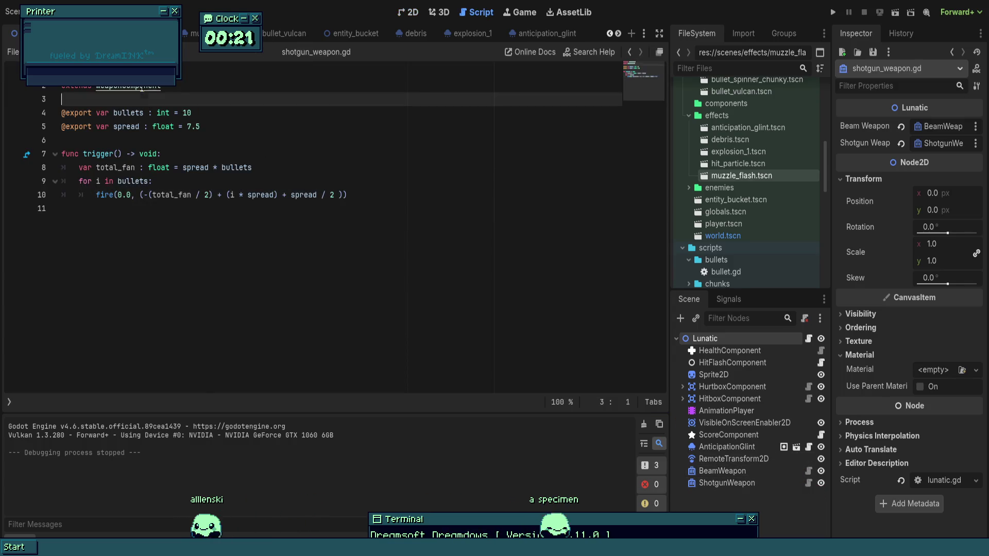
{"action": "left_click", "coordinate": [229, 98]}
{"action": "scroll", "coordinate": [229, 155], "scroll_direction": "up", "scroll_amount": 3}
{"action": "left_click", "coordinate": [229, 139]}
{"action": "left_click", "coordinate": [230, 167]}
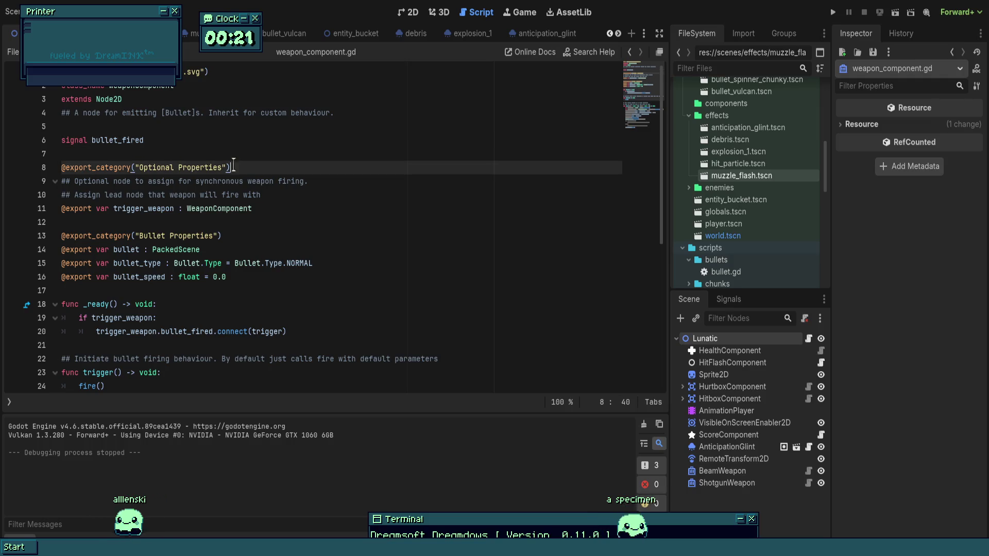
{"action": "left_click", "coordinate": [268, 222]}
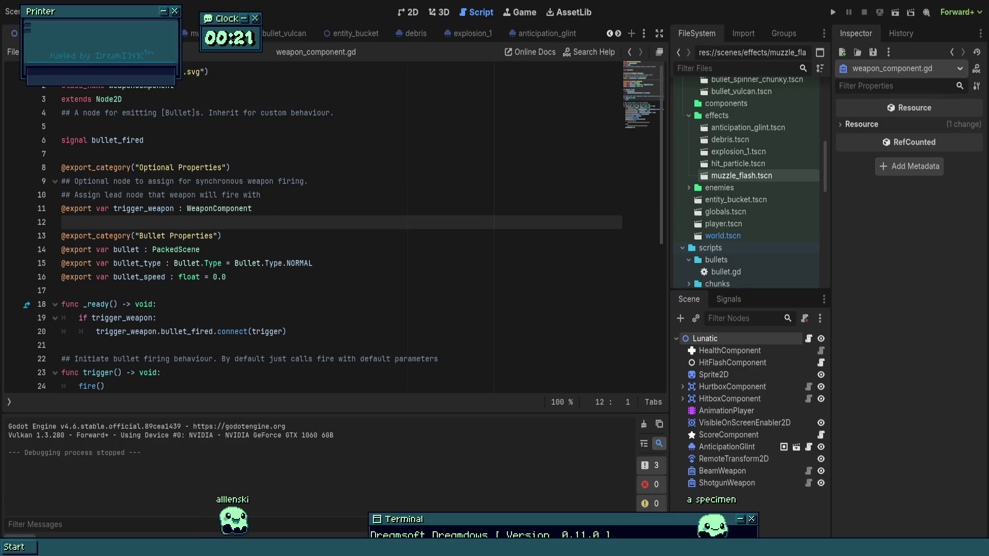
Add var muzzle_flash : PackedScene = preload("res://scenes/effects/muzzle_flash.tscn") on line 8 and save.
{"action": "left_click", "coordinate": [229, 154]}
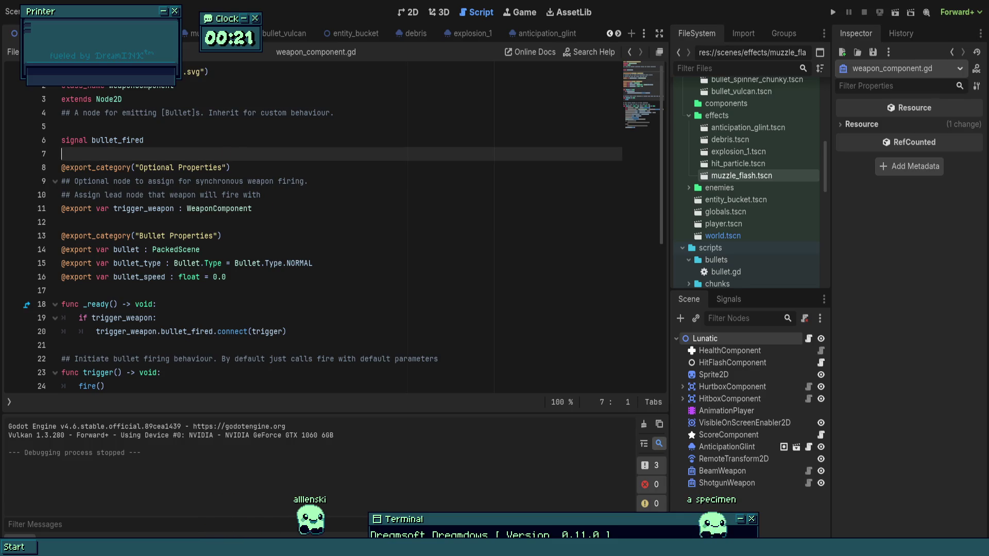
{"action": "key", "text": "Return"}
{"action": "type", "text": "var "}
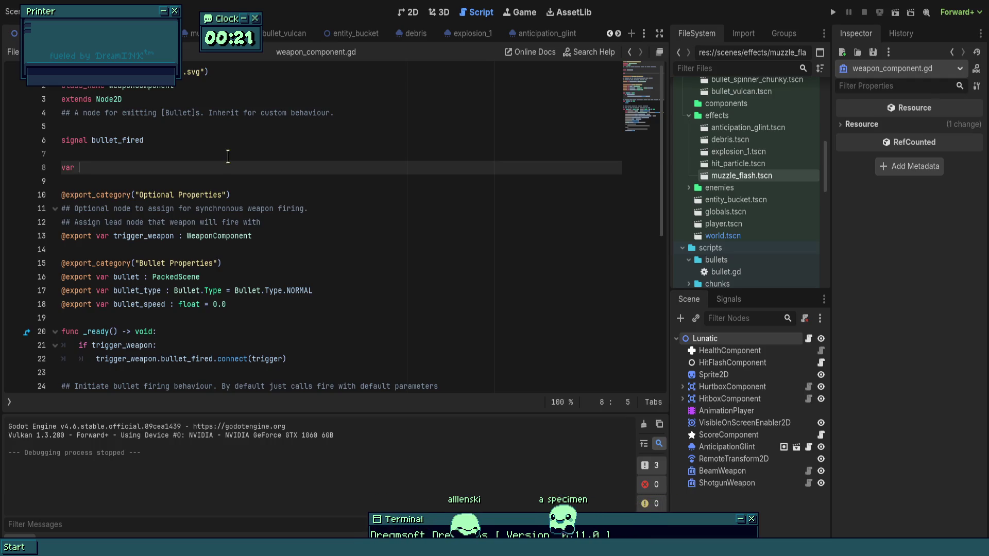
{"action": "type", "text": "muzzle_flash : P"}
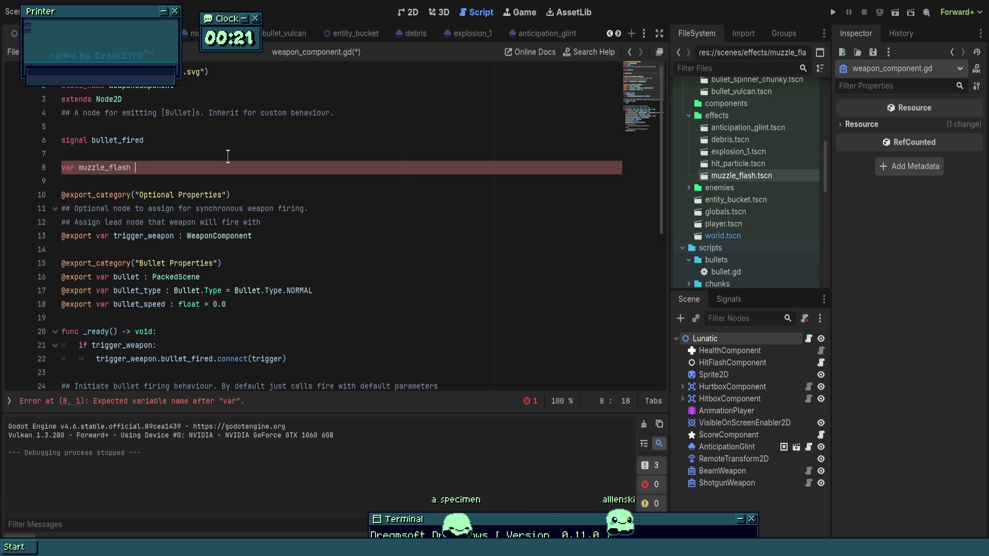
{"action": "type", "text": "ackedScen"}
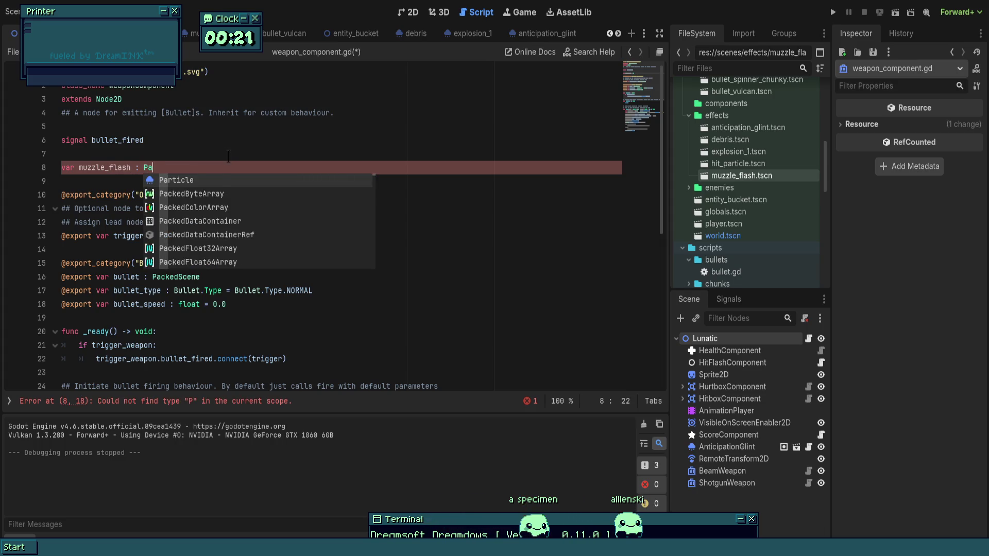
{"action": "type", "text": "e = preload("}
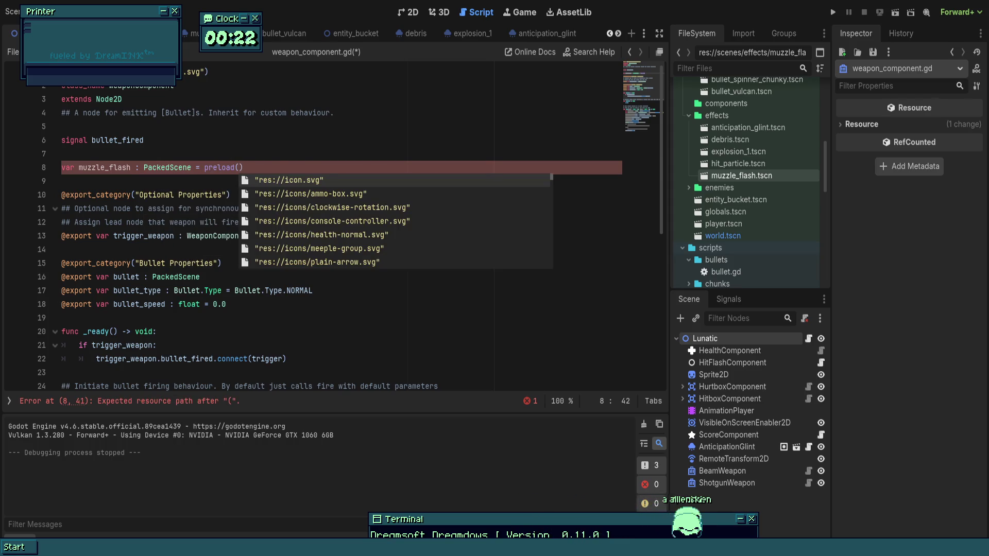
{"action": "type", "text": "muzzl"}
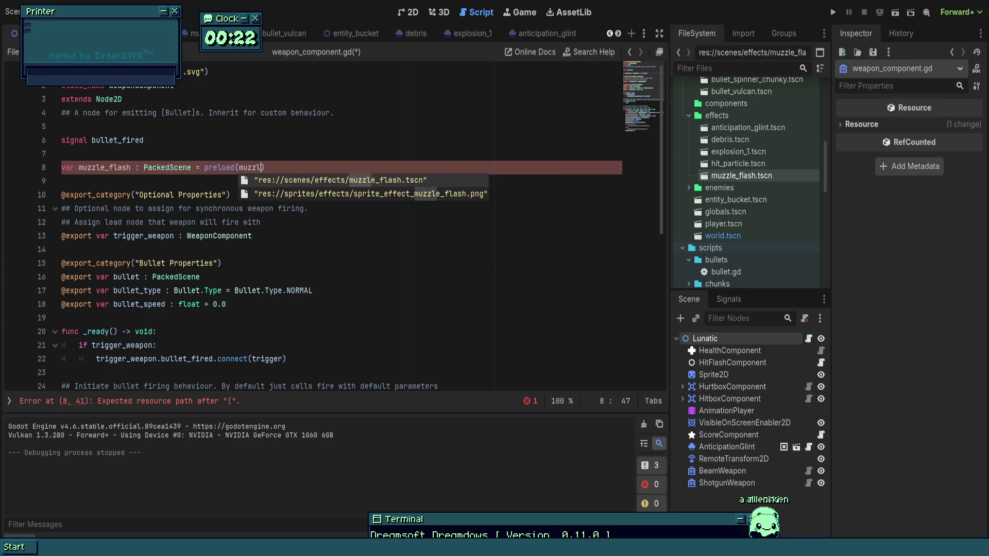
{"action": "key", "text": "Return"}
{"action": "key", "text": "ctrl+s"}
Move through lines 8–19 of weapon_component.gd to review the new muzzle_flash variable.
{"action": "left_click", "coordinate": [104, 169]}
{"action": "double_click", "coordinate": [104, 168]}
{"action": "scroll", "coordinate": [104, 171], "scroll_direction": "down", "scroll_amount": 1}
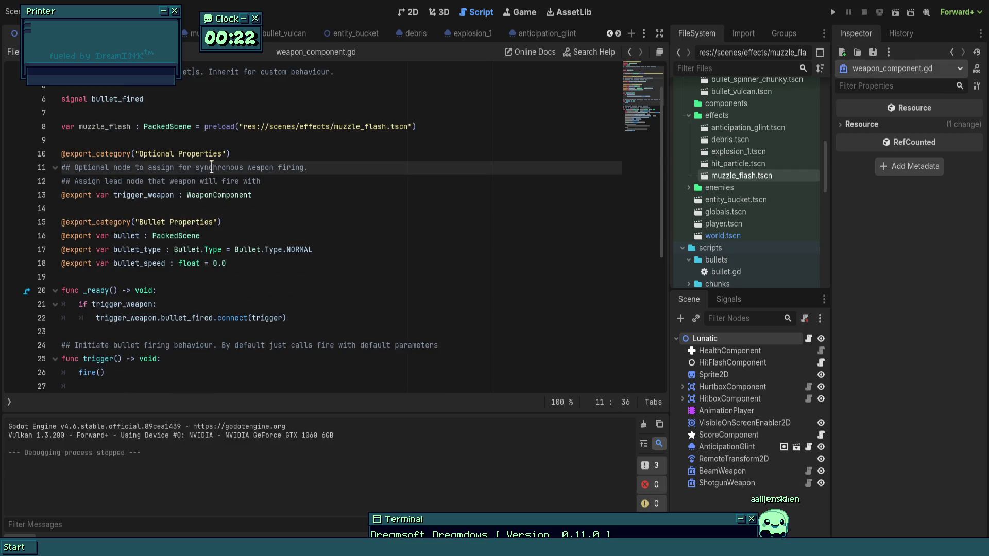
{"action": "left_click", "coordinate": [261, 181]}
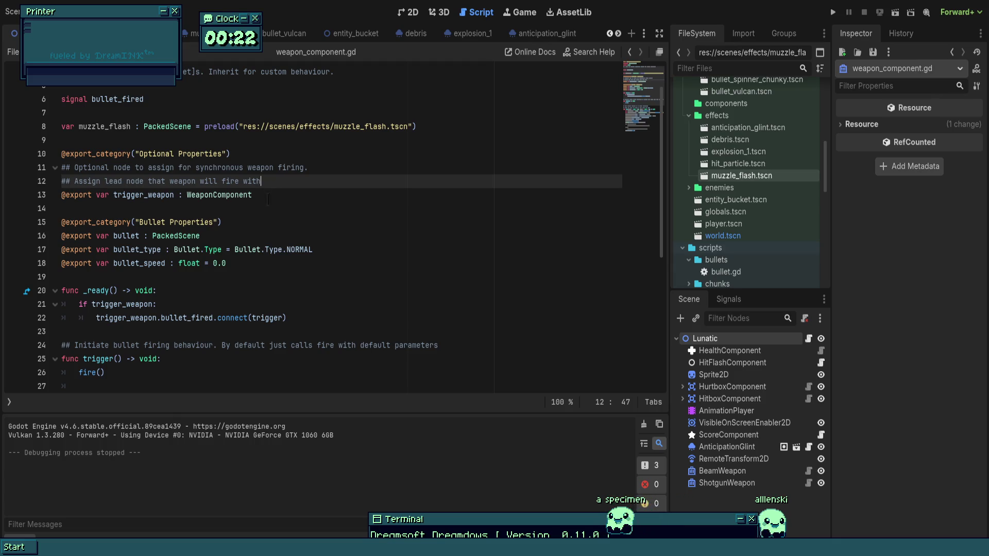
{"action": "left_click", "coordinate": [62, 277]}
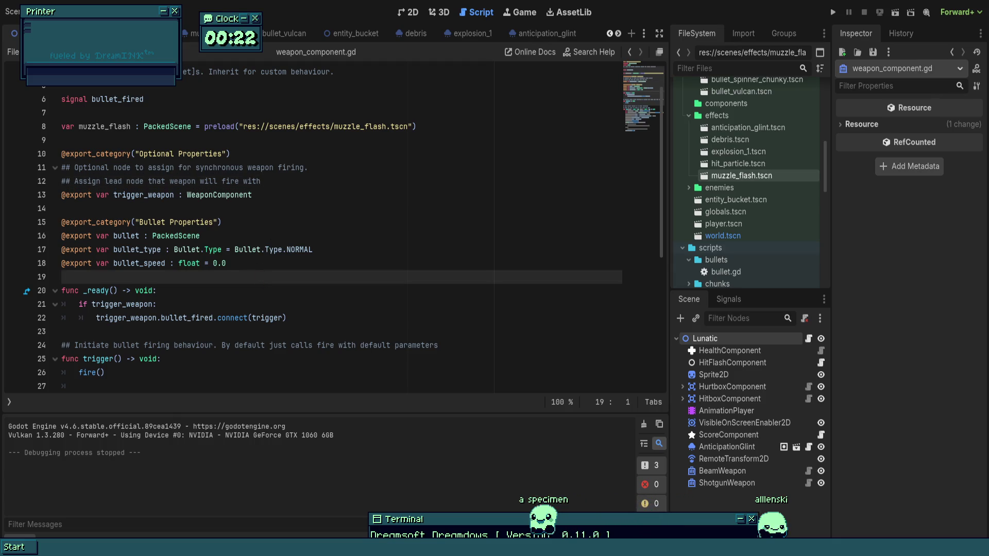
{"action": "left_click", "coordinate": [251, 195]}
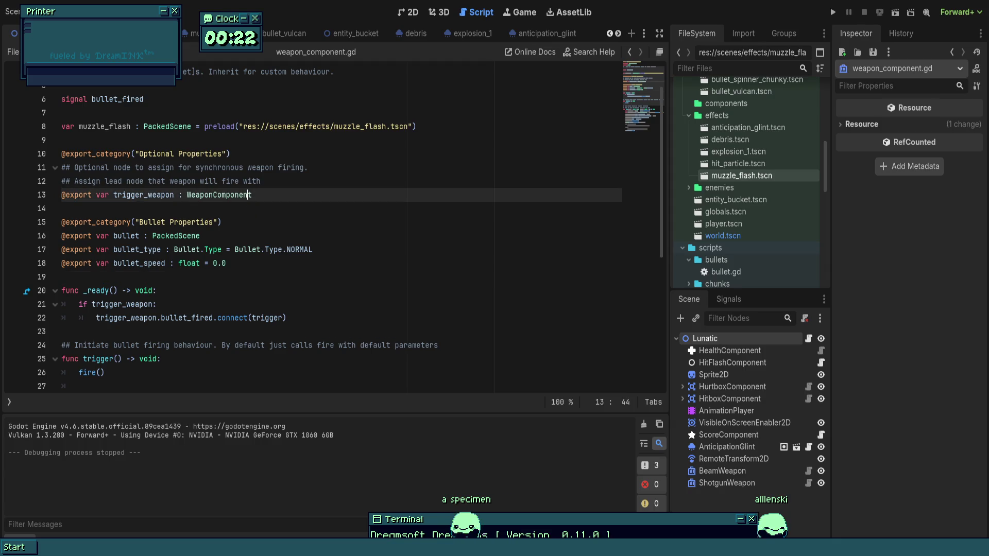
{"action": "left_click", "coordinate": [240, 221]}
{"action": "left_click", "coordinate": [240, 209]}
{"action": "key", "text": "Return"}
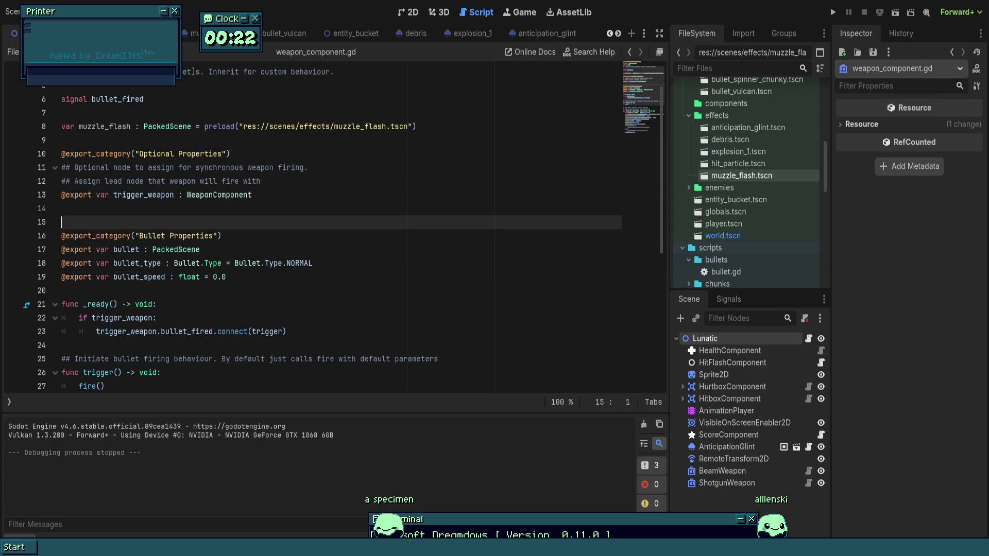
{"action": "key", "text": "Return"}
{"action": "key", "text": "Up"}
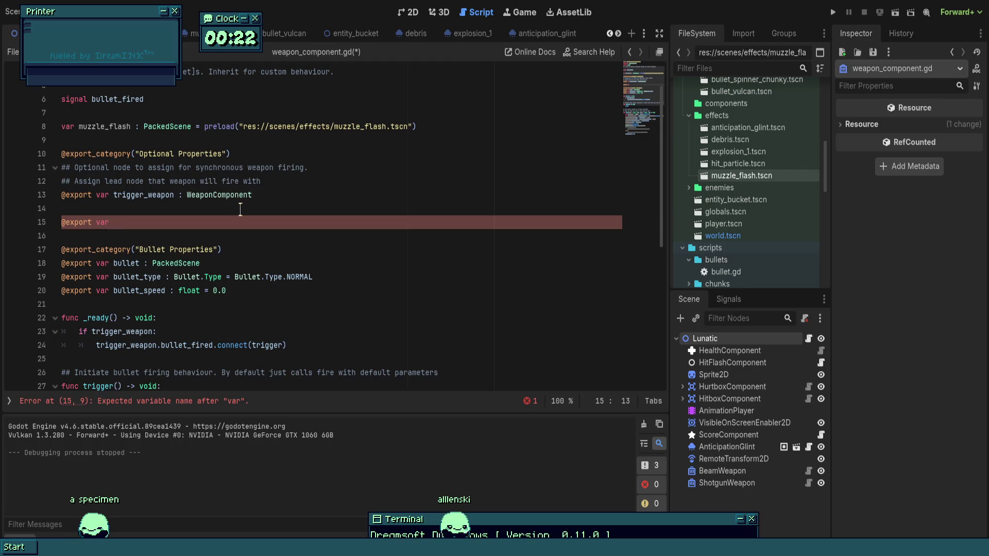
{"action": "scroll", "coordinate": [195, 190], "scroll_direction": "up", "scroll_amount": 1}
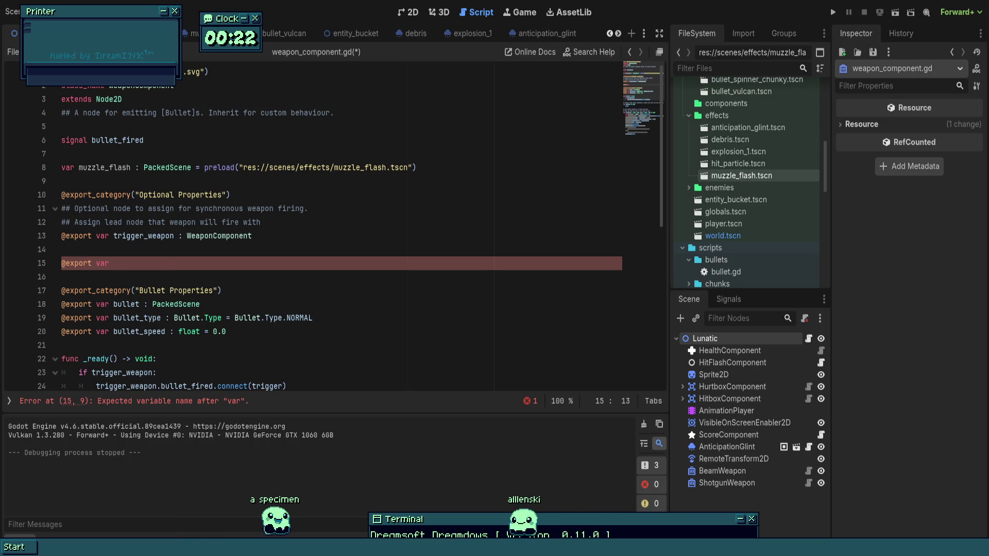
{"action": "type", "text": "will_flash : "}
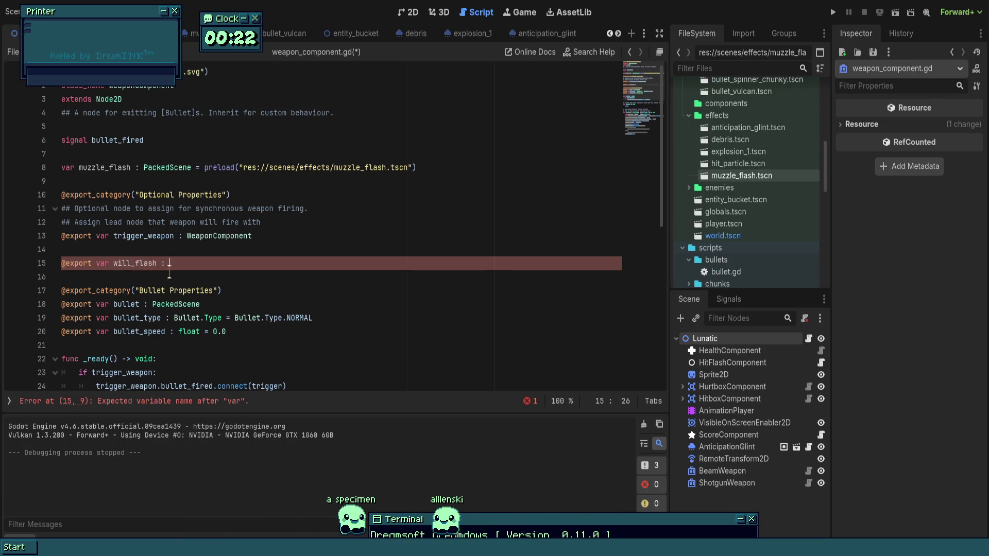
{"action": "type", "text": "bool = false"}
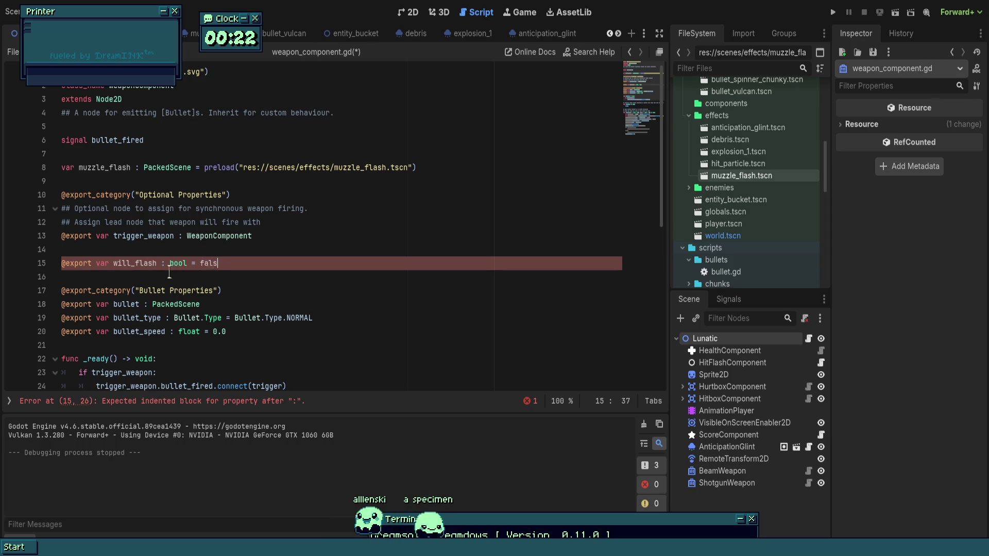
{"action": "key", "text": "ctrl+s"}
{"action": "key", "text": "Up"}
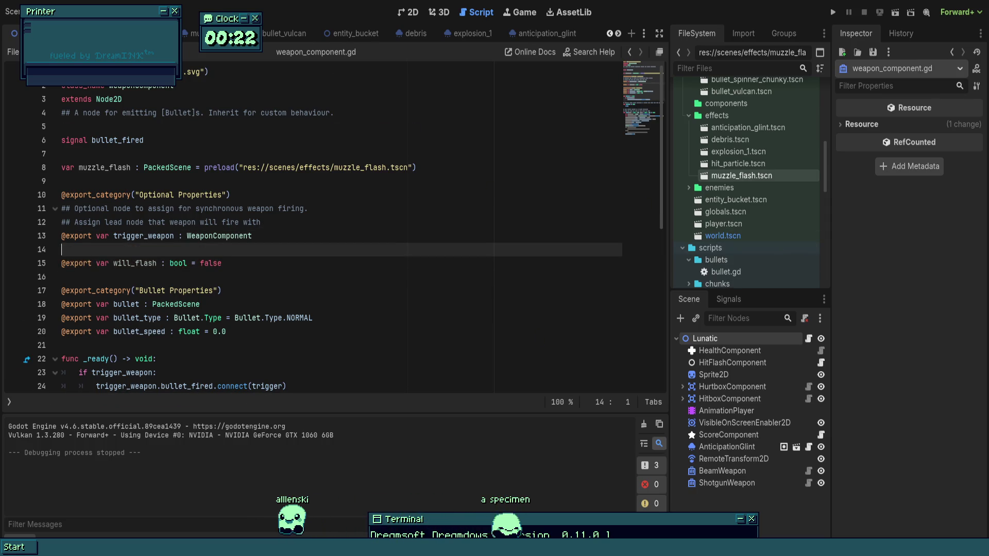
{"action": "key", "text": "Down"}
{"action": "key", "text": "Down"}
{"action": "key", "text": "Down"}
{"action": "key", "text": "End"}
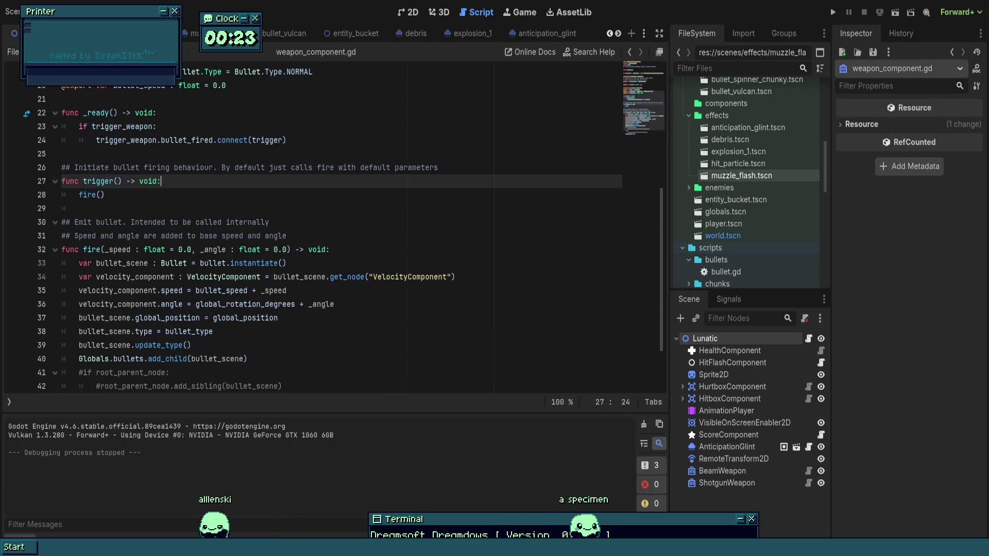
At the start of fire(), add an 'if will_flash:' branch that instantiates the muzzle_flash scene.
{"action": "key", "text": "Down"}
{"action": "key", "text": "Down"}
{"action": "key", "text": "Down"}
{"action": "key", "text": "End"}
{"action": "key", "text": "Return"}
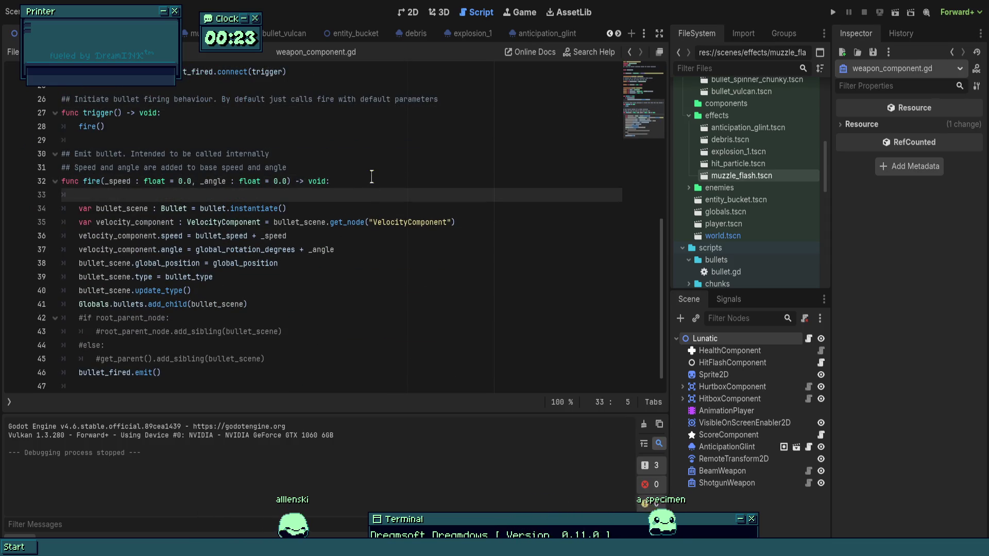
{"action": "type", "text": "if will_"}
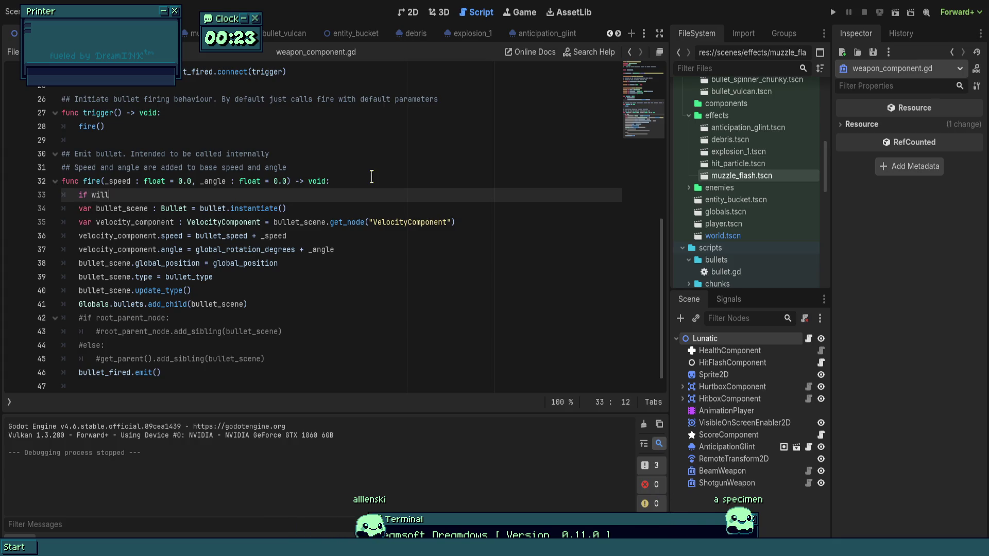
{"action": "type", "text": "flash:"}
{"action": "key", "text": "Return"}
{"action": "type", "text": "p"}
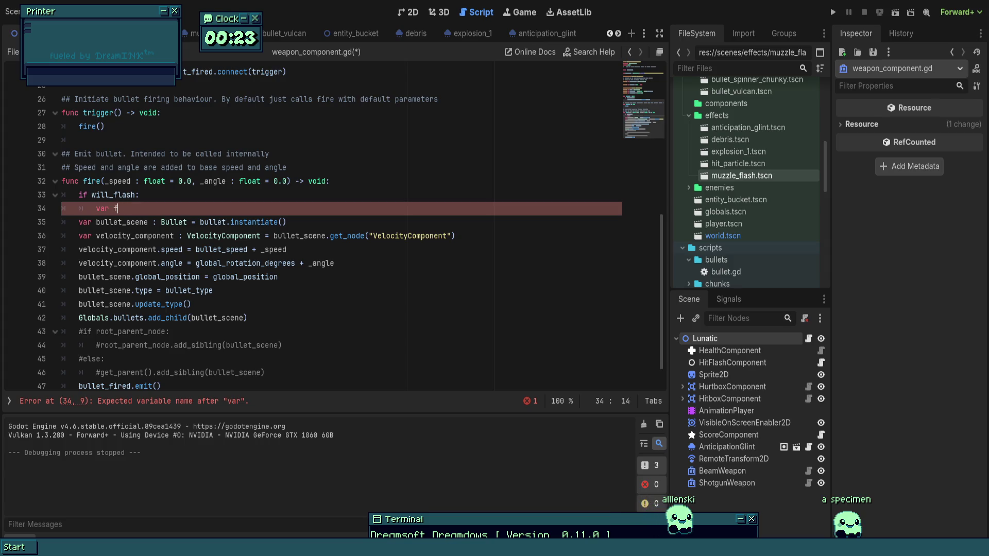
{"action": "type", "text": " : M"}
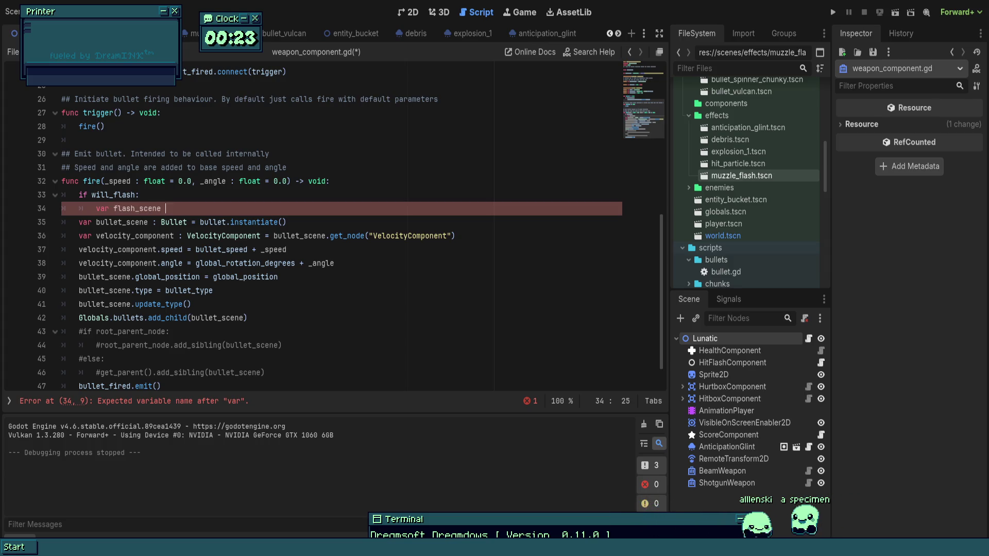
{"action": "type", "text": "article = "}
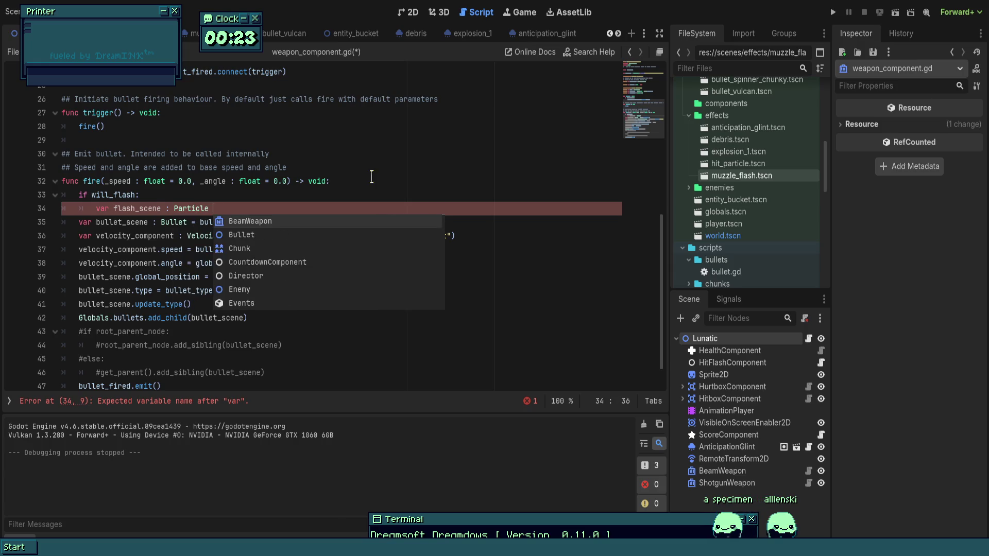
{"action": "type", "text": "muzzle_flash."}
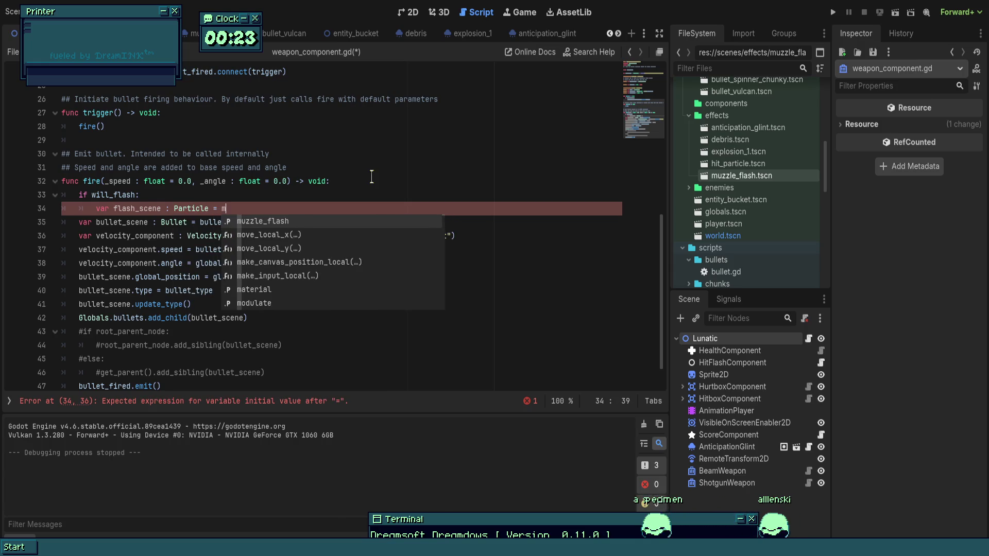
{"action": "type", "text": "instantiate("}
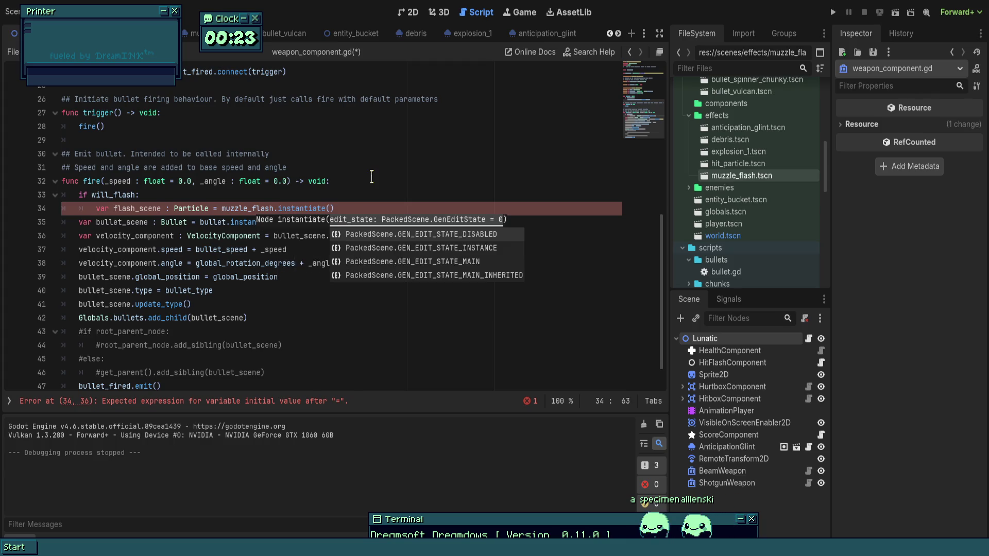
{"action": "key", "text": "Return"}
{"action": "key", "text": "Return"}
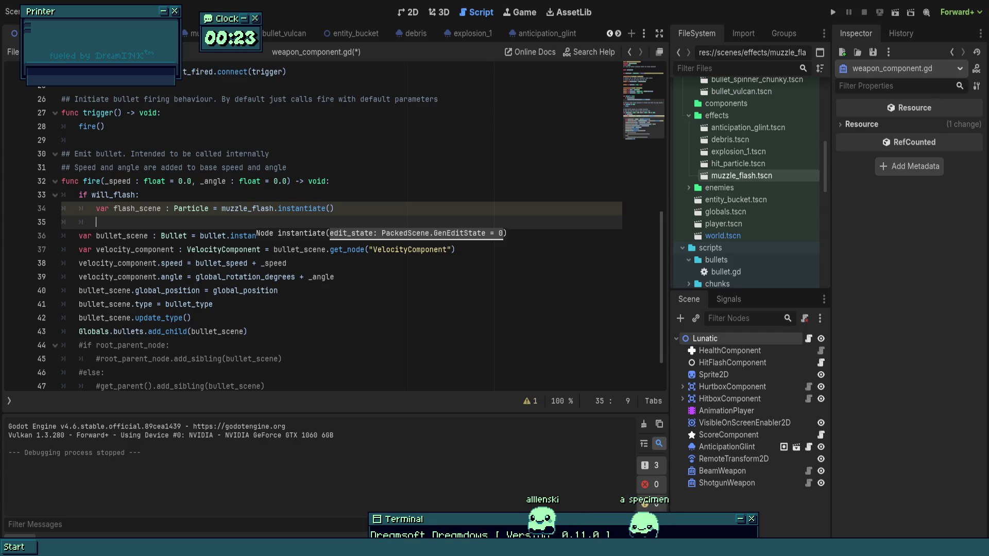
Set flash_scene.global_position to global_position and call Globals.effects.add_child(flash_scene).
{"action": "type", "text": "flas"}
{"action": "key", "text": "Return"}
{"action": "type", "text": ".gl"}
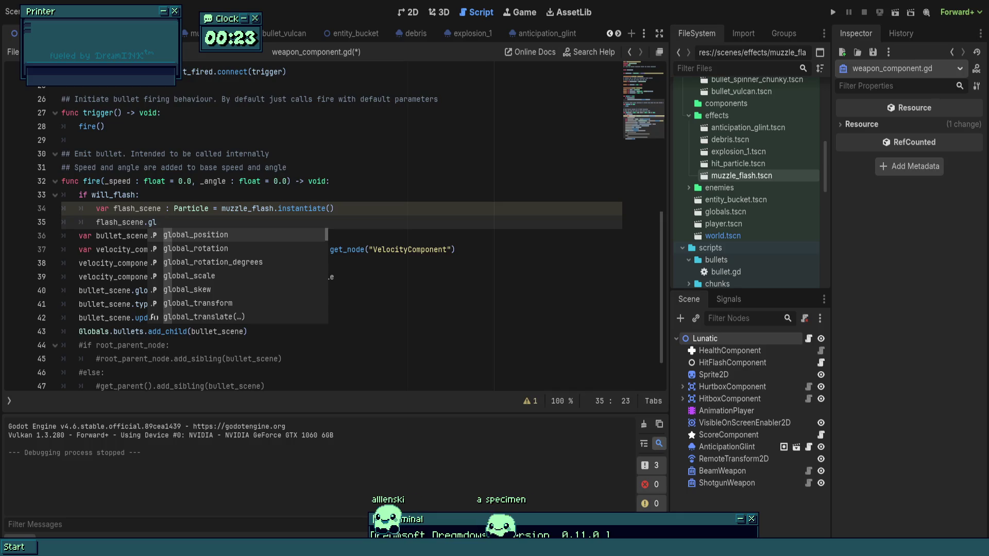
{"action": "key", "text": "Return"}
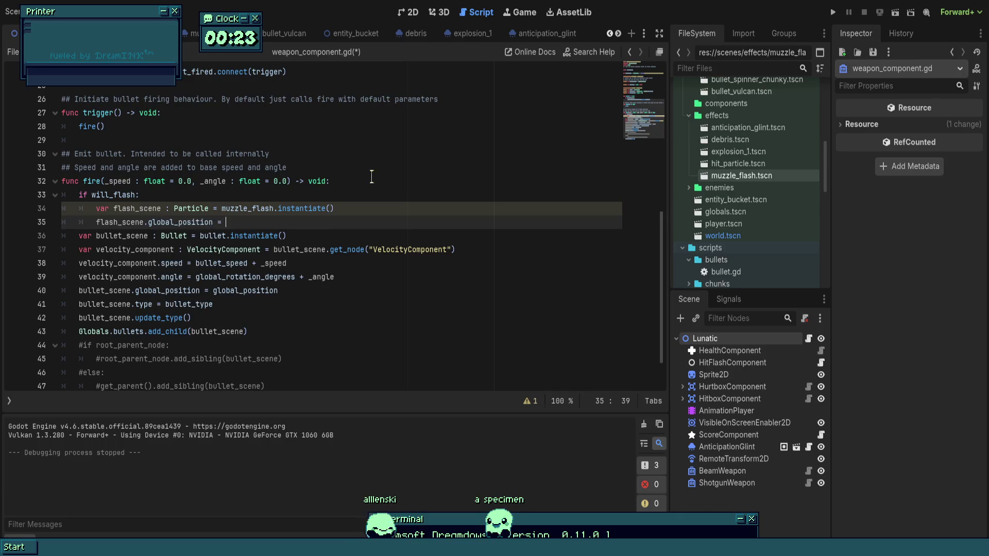
{"action": "type", "text": "global_position"}
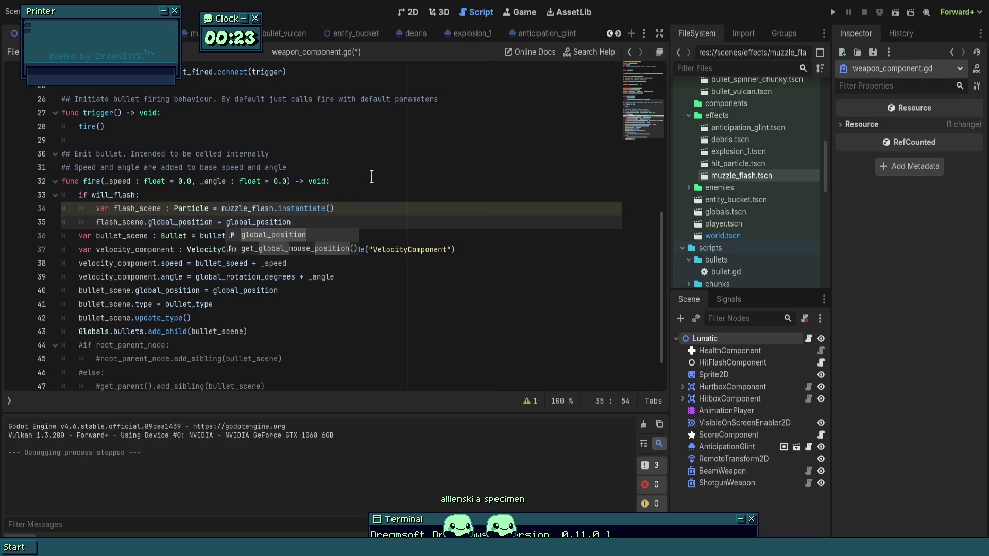
{"action": "key", "text": "Return"}
{"action": "key", "text": "Return"}
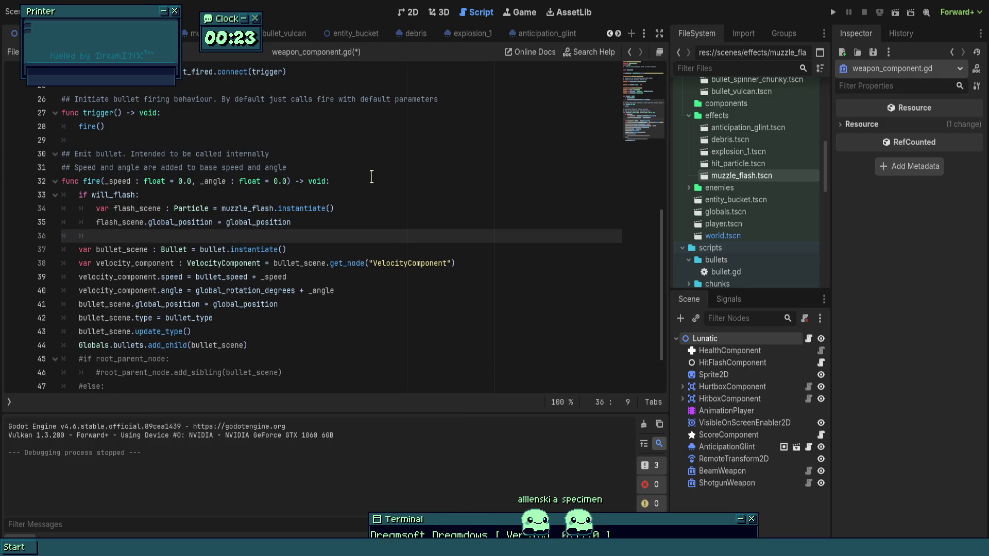
{"action": "type", "text": "obals.effects.a"}
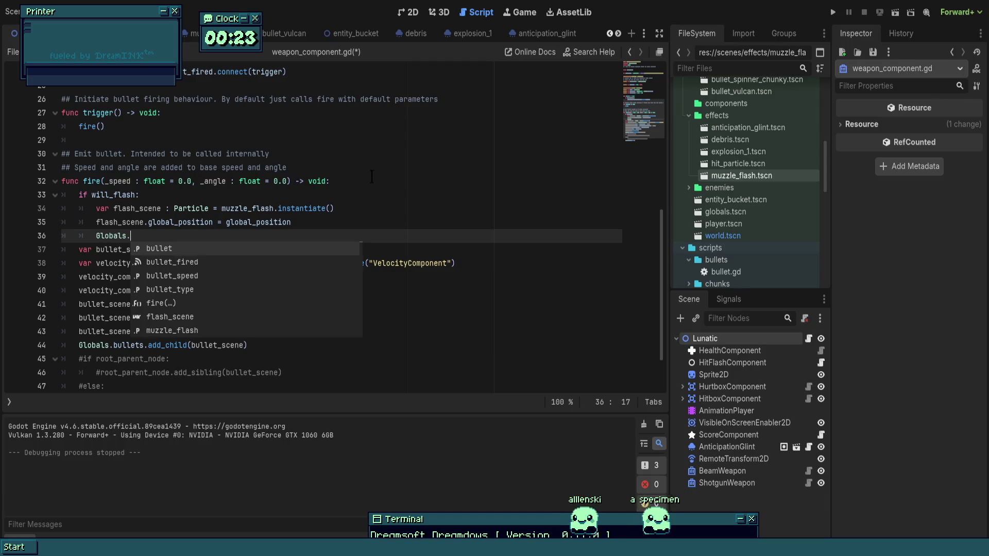
{"action": "type", "text": "dd_ch"}
{"action": "key", "text": "Return"}
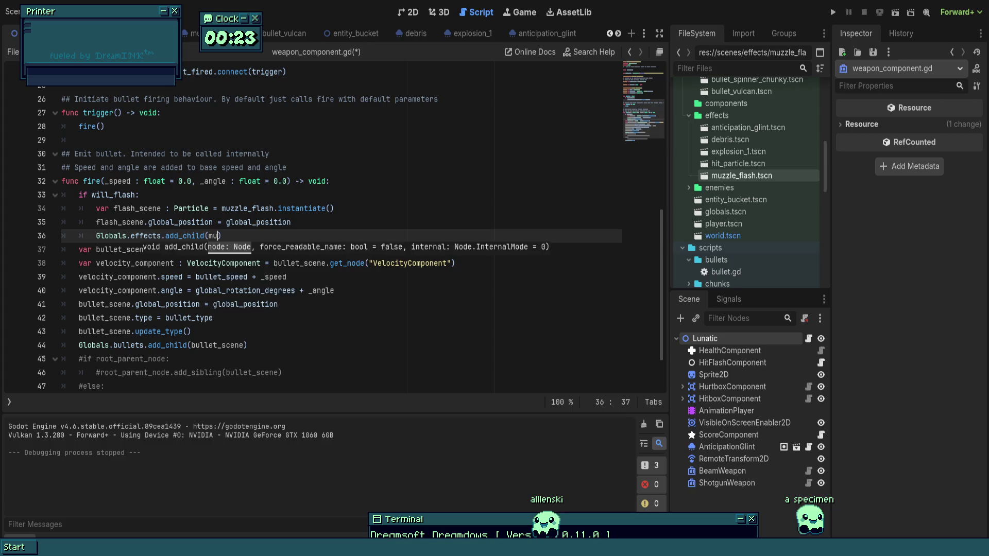
{"action": "key", "text": "BackSpace"}
{"action": "key", "text": "BackSpace"}
{"action": "type", "text": "flas"}
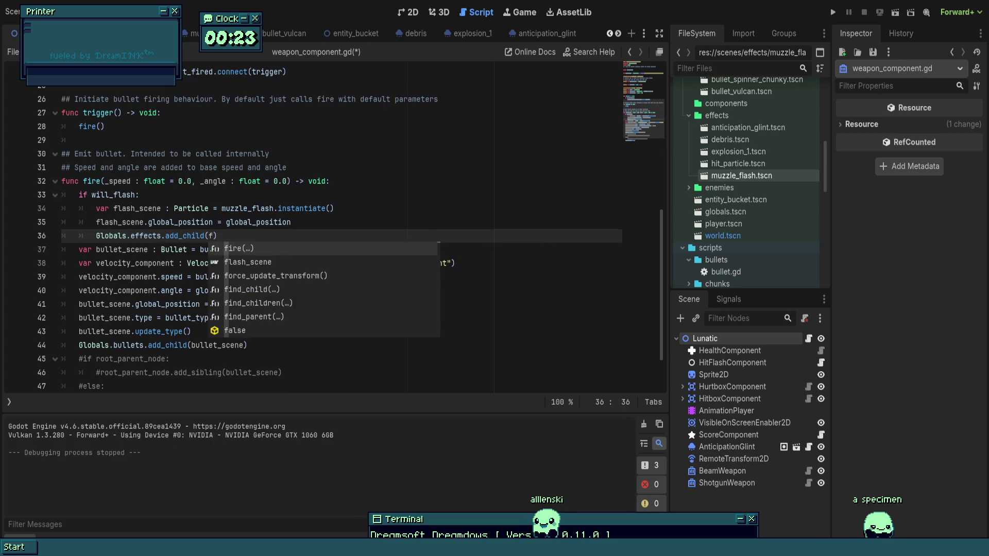
{"action": "key", "text": "Return"}
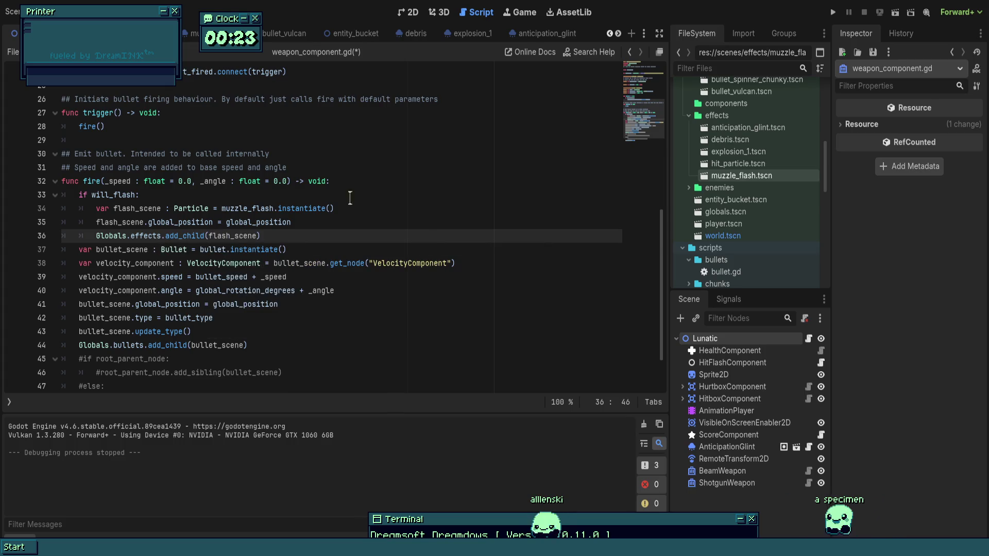
Save the edited weapon_component.gd script.
{"action": "left_click", "coordinate": [345, 208]}
{"action": "key", "text": "ctrl+s"}
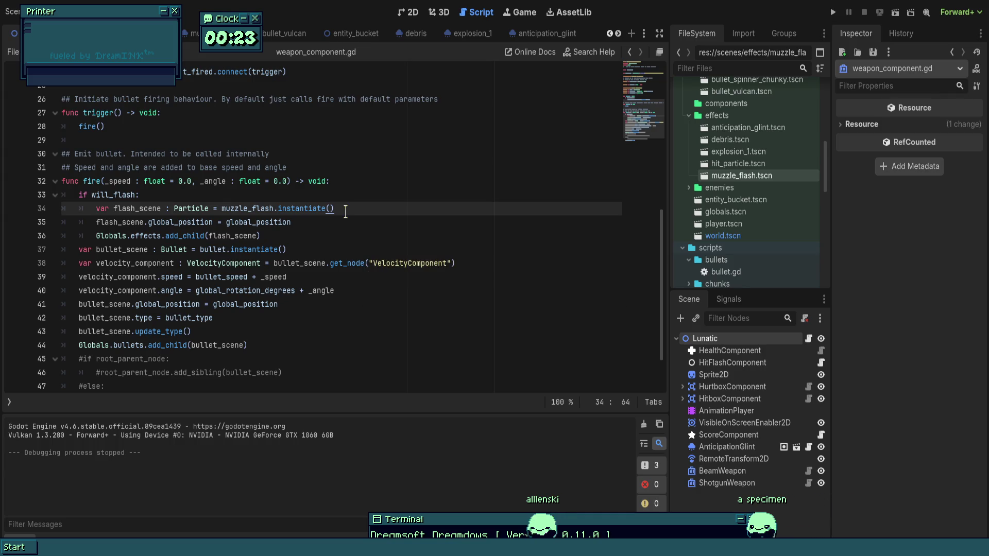
{"action": "key", "text": "Down"}
{"action": "scroll", "coordinate": [334, 227], "scroll_direction": "up", "scroll_amount": 5}
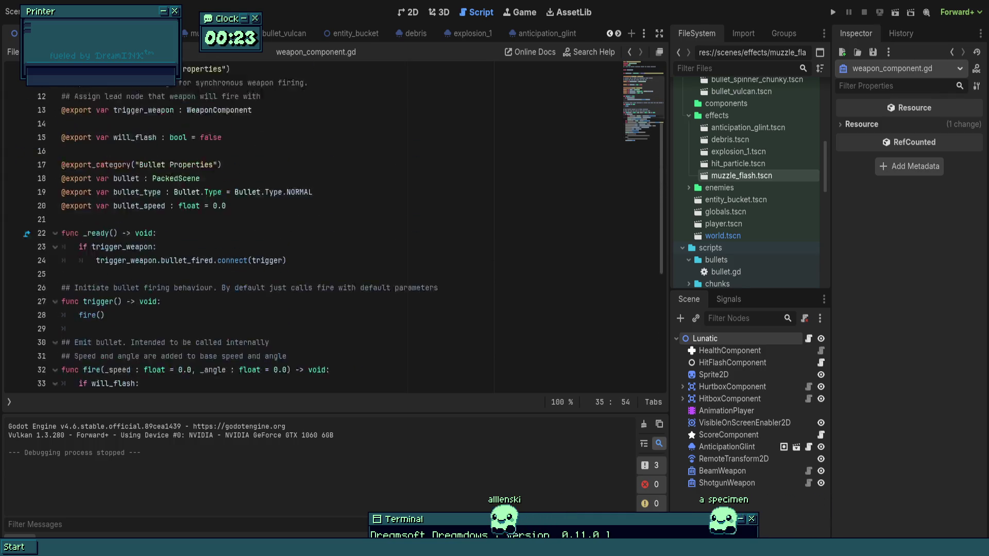
{"action": "left_click", "coordinate": [402, 13]}
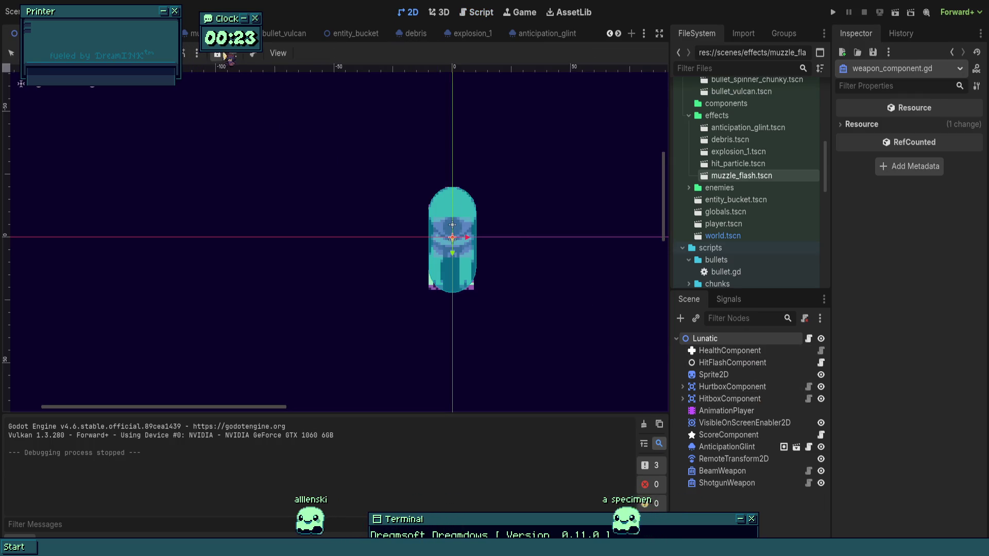
In the Lunabug scene, tick Will Flash on the SpitAttack weapon and test it in a game run.
{"action": "key", "text": "ctrl+Tab"}
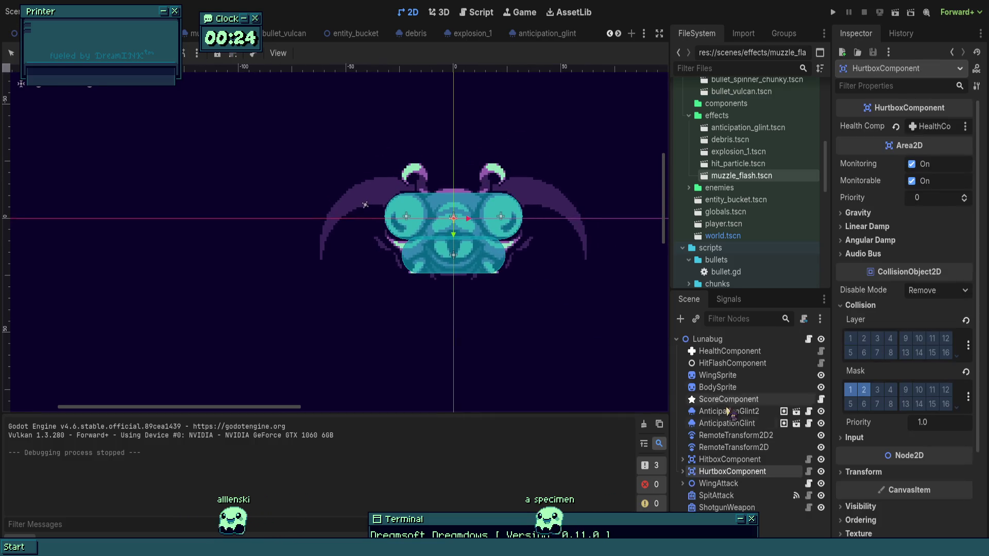
{"action": "left_click", "coordinate": [719, 499]}
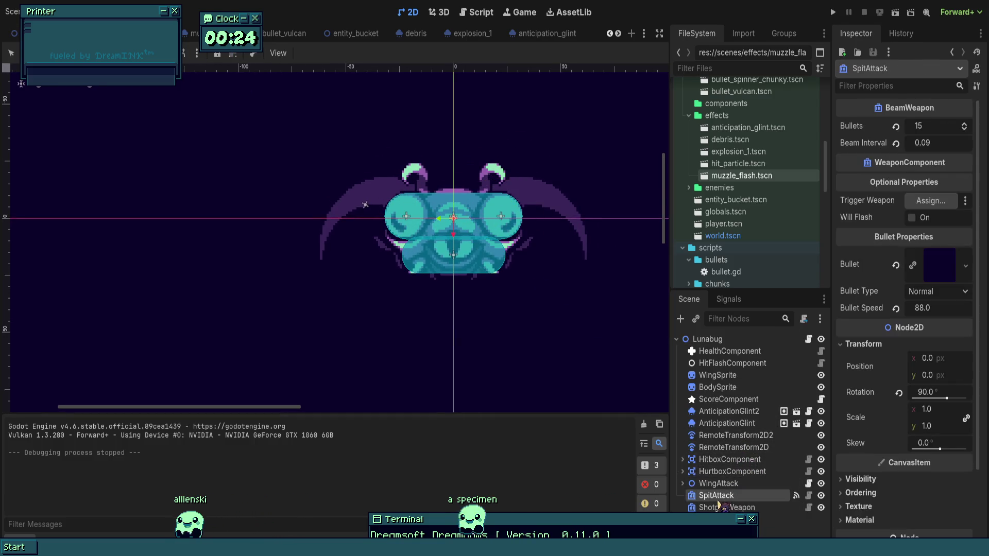
{"action": "left_click", "coordinate": [726, 508]}
{"action": "left_click", "coordinate": [716, 495]}
{"action": "left_click", "coordinate": [863, 344]}
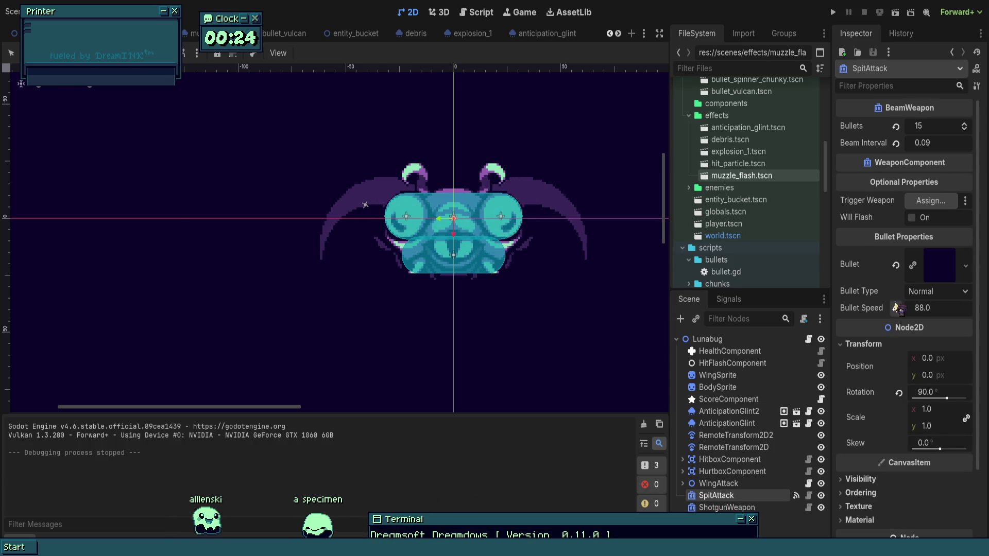
{"action": "left_click", "coordinate": [911, 218]}
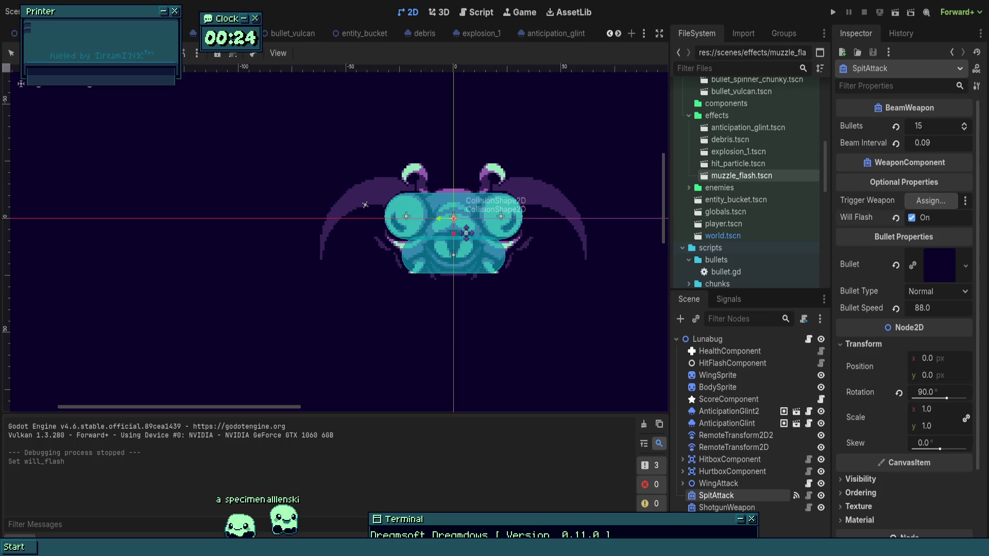
{"action": "key", "text": "F5"}
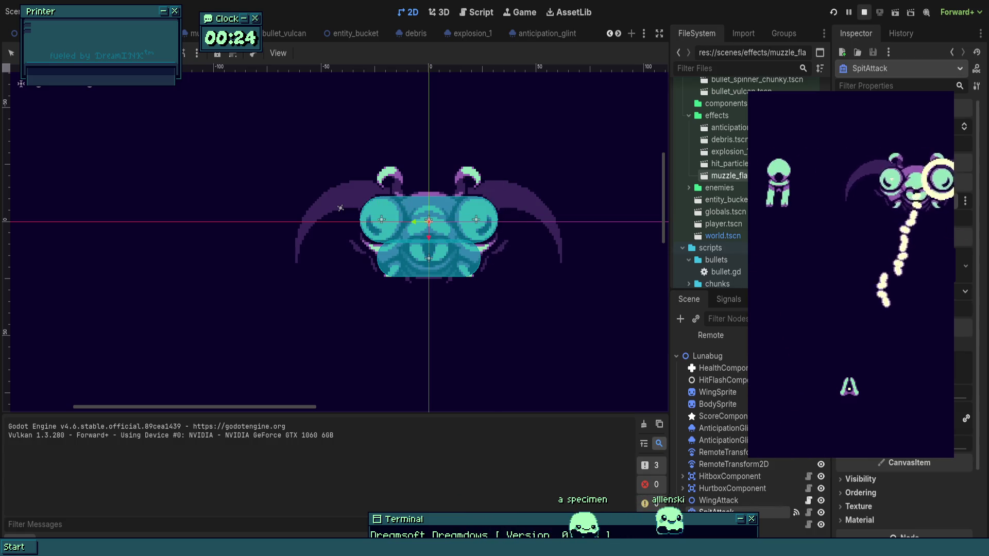
{"action": "key", "text": "F8"}
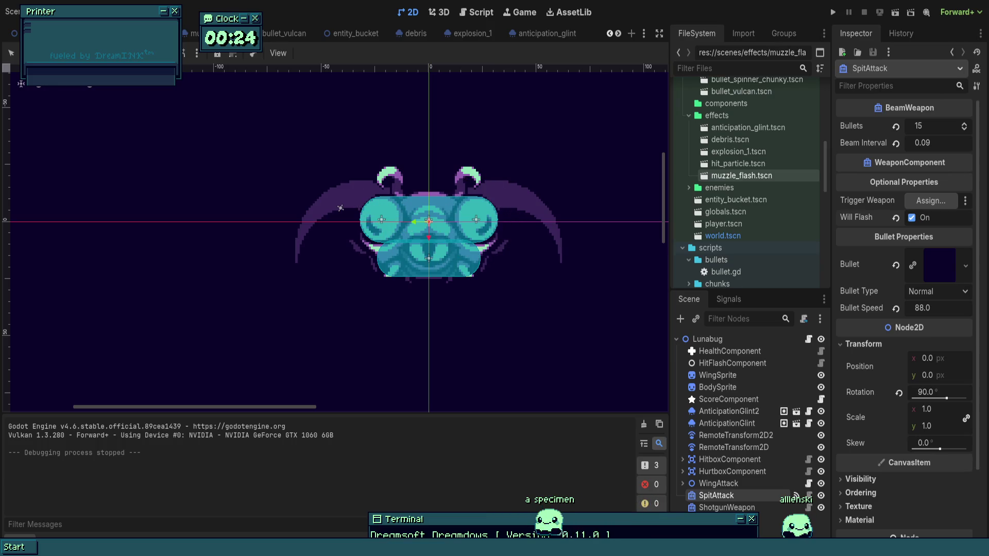
Look over the muzzle_flash scene, then playtest the Lunatic scene and stop it.
{"action": "mouse_move", "coordinate": [335, 40]}
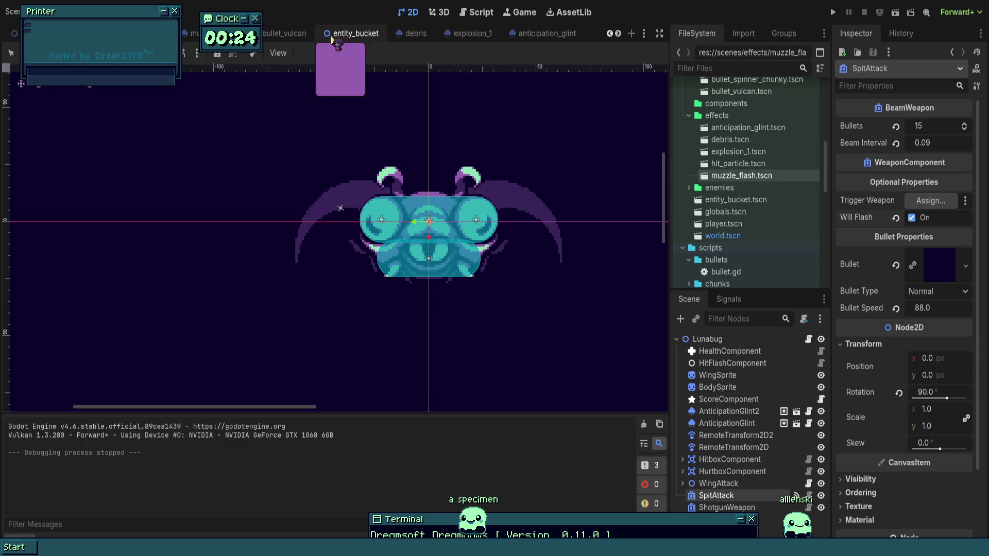
{"action": "left_click", "coordinate": [191, 33]}
{"action": "scroll", "coordinate": [863, 399], "scroll_direction": "down", "scroll_amount": 5}
{"action": "scroll", "coordinate": [862, 399], "scroll_direction": "down", "scroll_amount": 4}
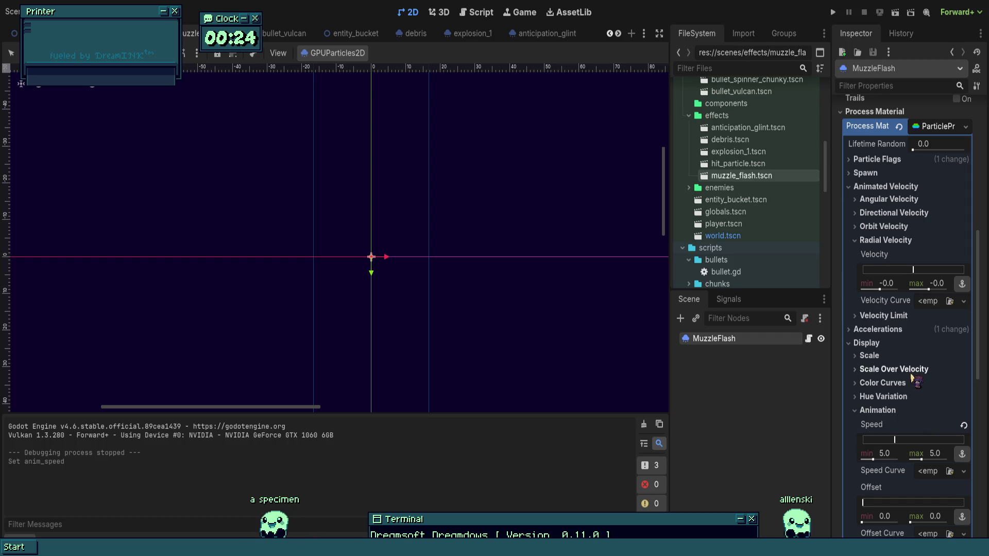
{"action": "left_click", "coordinate": [14, 33]}
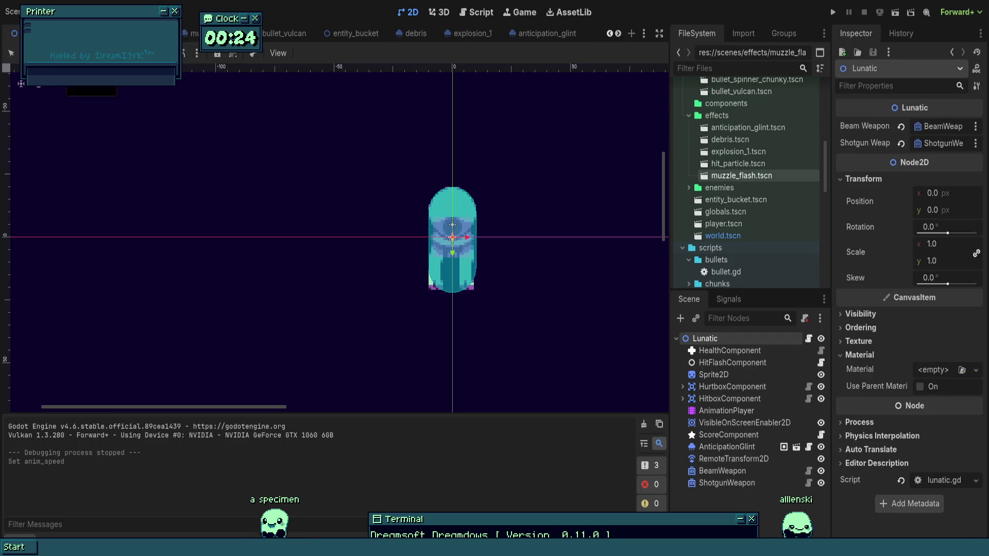
{"action": "left_click", "coordinate": [832, 11]}
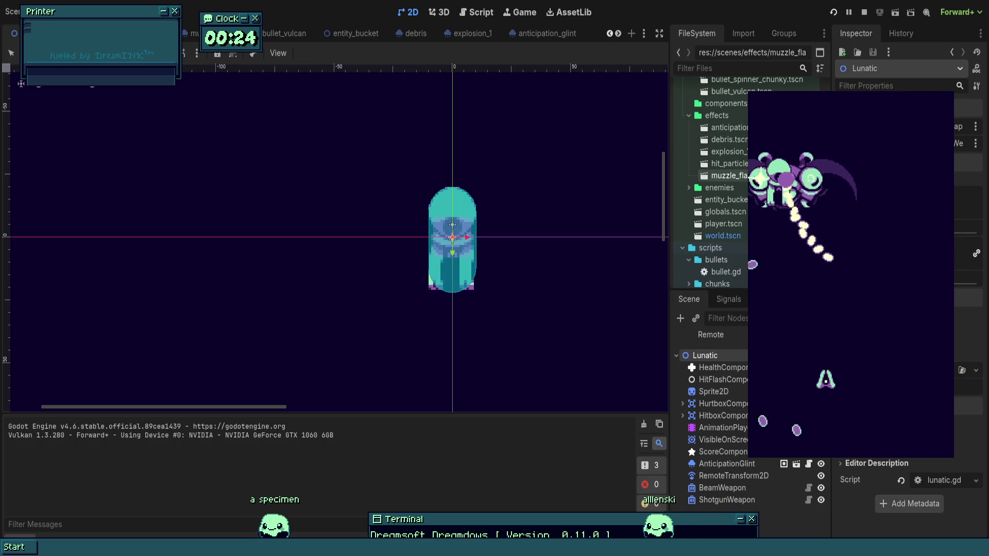
{"action": "key", "text": "F8"}
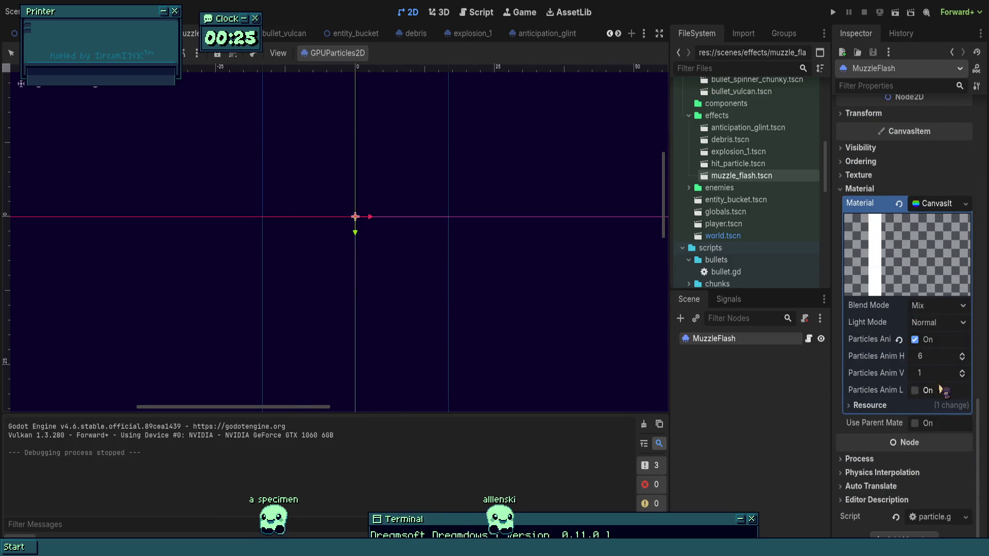
Select the MuzzleFlash node and set its Drawing > Draw Order to Reverse Lifetime.
{"action": "scroll", "coordinate": [472, 225], "scroll_direction": "down", "scroll_amount": 3}
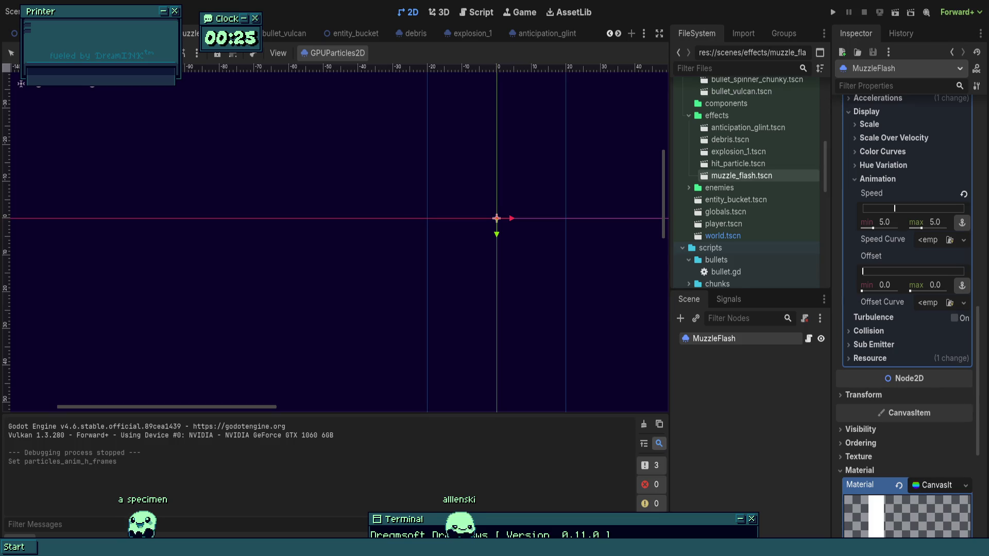
{"action": "left_click", "coordinate": [762, 369]}
{"action": "left_click", "coordinate": [749, 339]}
{"action": "scroll", "coordinate": [521, 218], "scroll_direction": "down", "scroll_amount": 3}
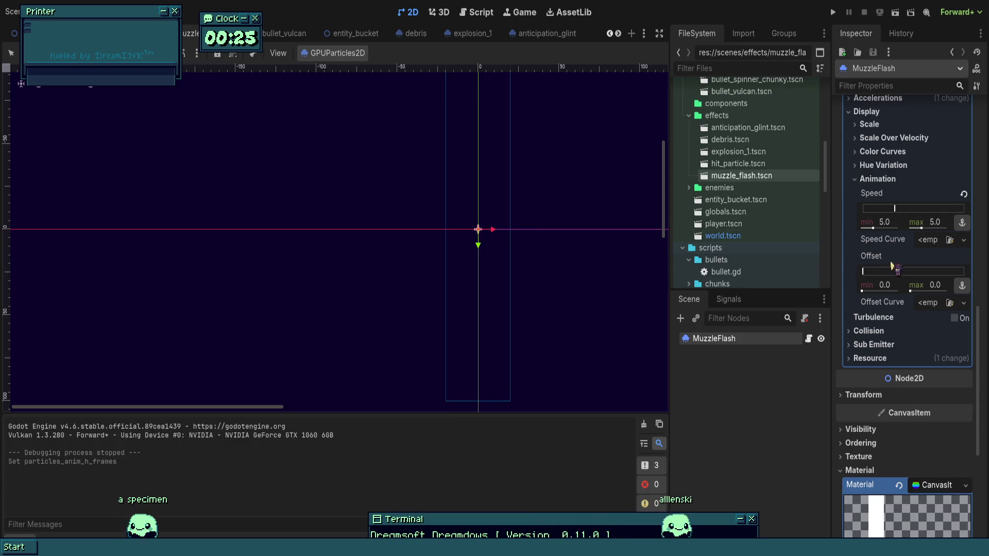
{"action": "scroll", "coordinate": [885, 377], "scroll_direction": "up", "scroll_amount": 2}
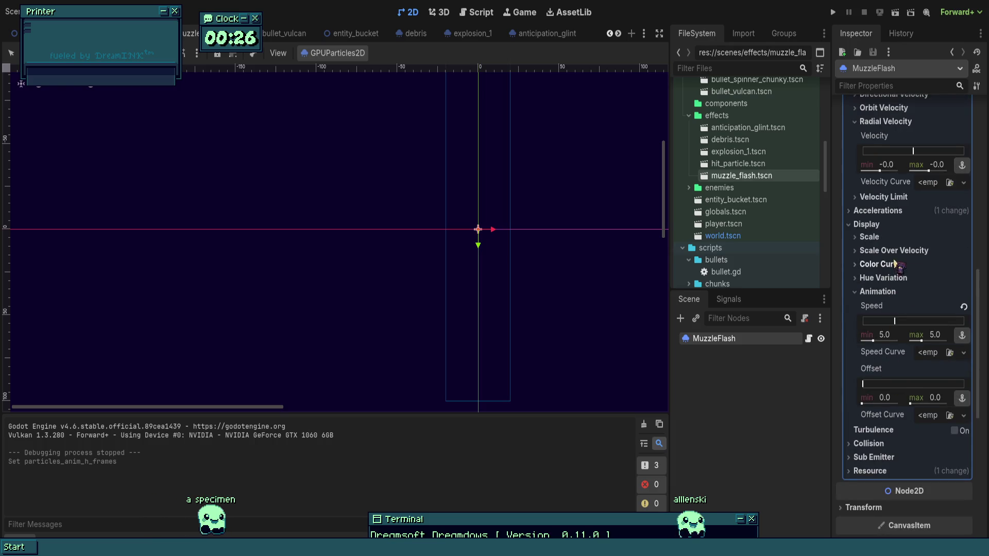
{"action": "scroll", "coordinate": [886, 308], "scroll_direction": "up", "scroll_amount": 1}
{"action": "scroll", "coordinate": [893, 305], "scroll_direction": "up", "scroll_amount": 5}
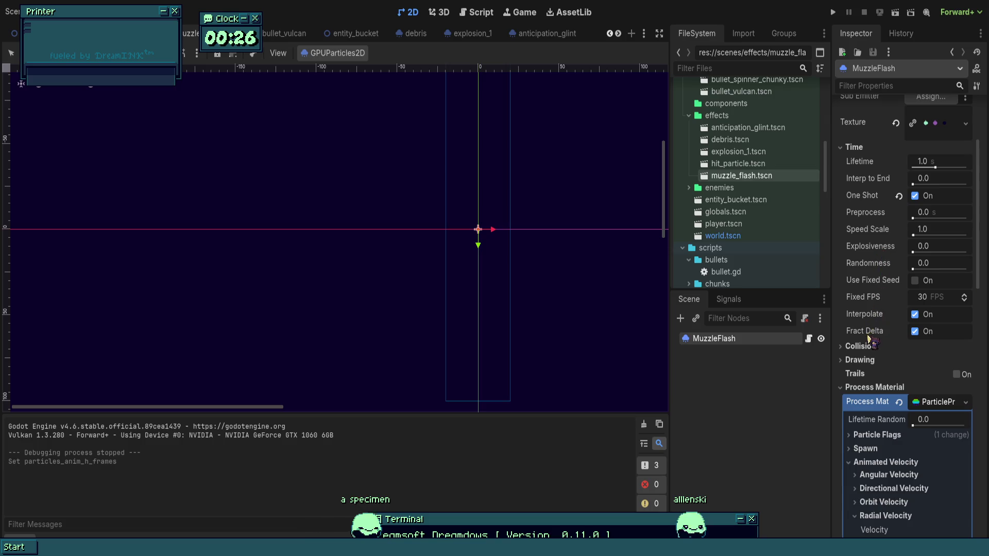
{"action": "left_click", "coordinate": [867, 360]}
{"action": "scroll", "coordinate": [873, 366], "scroll_direction": "down", "scroll_amount": 2}
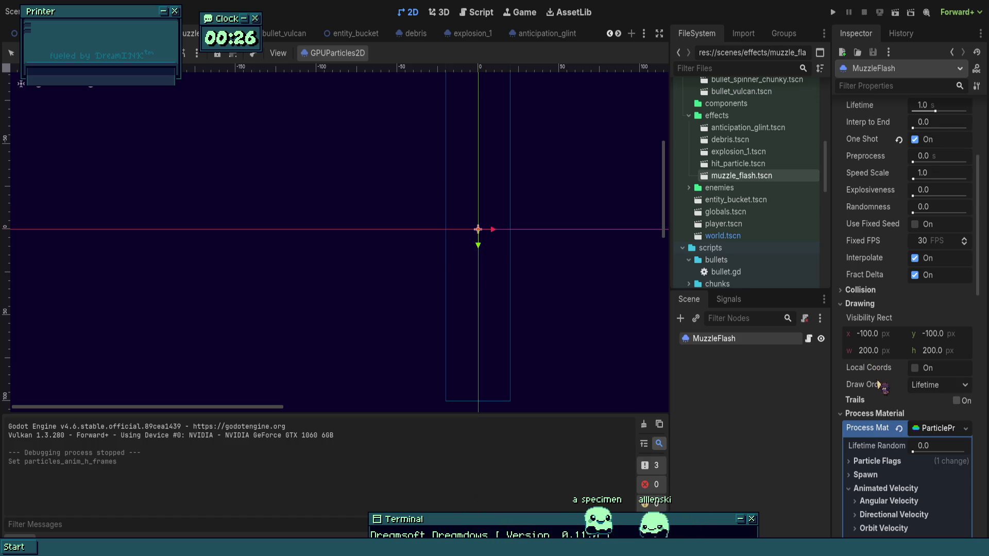
{"action": "scroll", "coordinate": [885, 392], "scroll_direction": "down", "scroll_amount": 2}
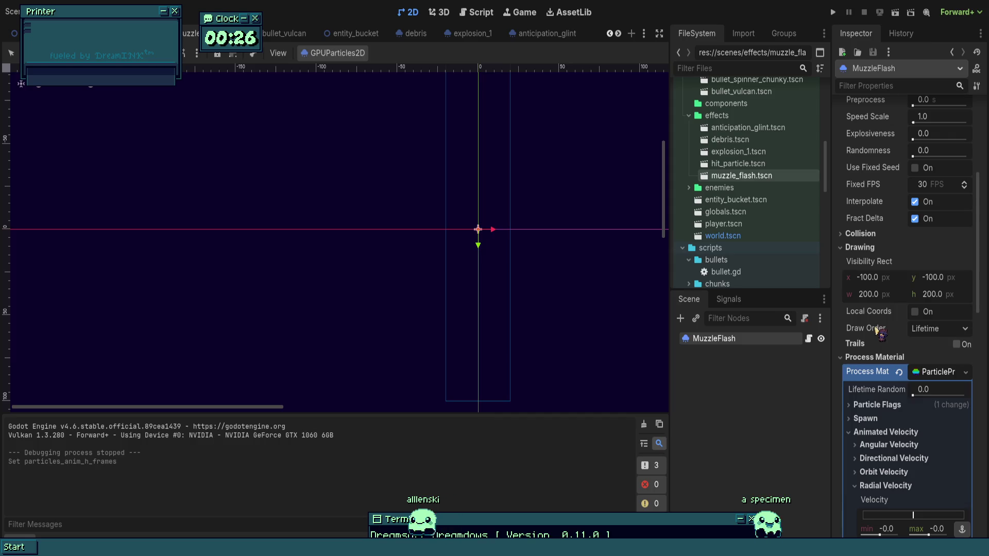
{"action": "left_click", "coordinate": [937, 328]}
{"action": "left_click", "coordinate": [927, 368]}
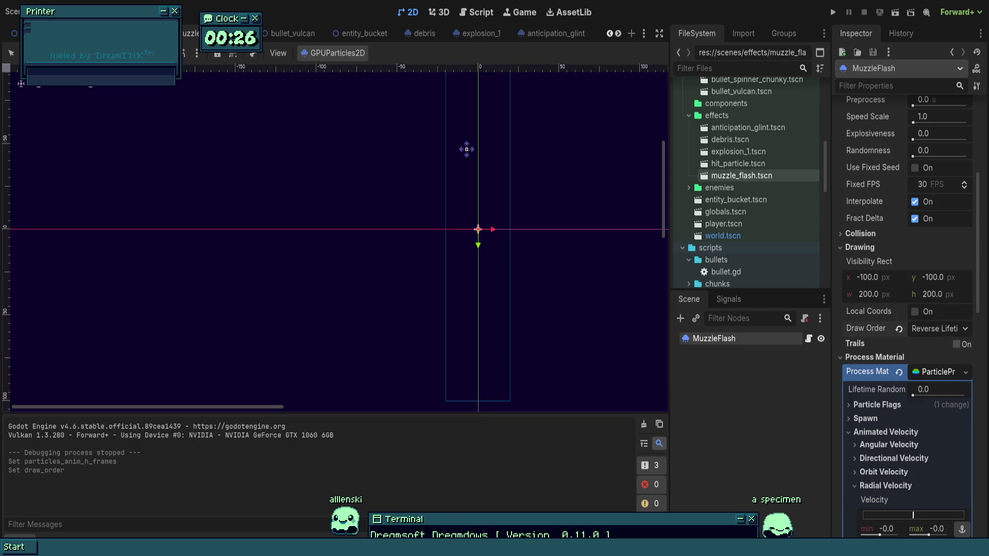
{"action": "scroll", "coordinate": [465, 150], "scroll_direction": "up", "scroll_amount": 1}
{"action": "left_click", "coordinate": [909, 14]}
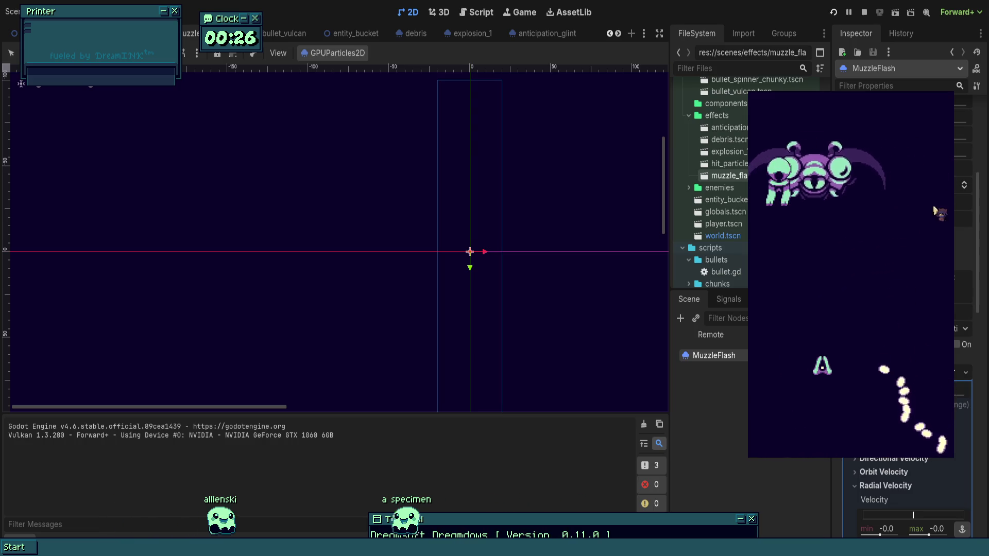
Stop the test, reveal MuzzleFlash's Ordering settings with Z Index -2, and playtest again.
{"action": "key", "text": "Escape"}
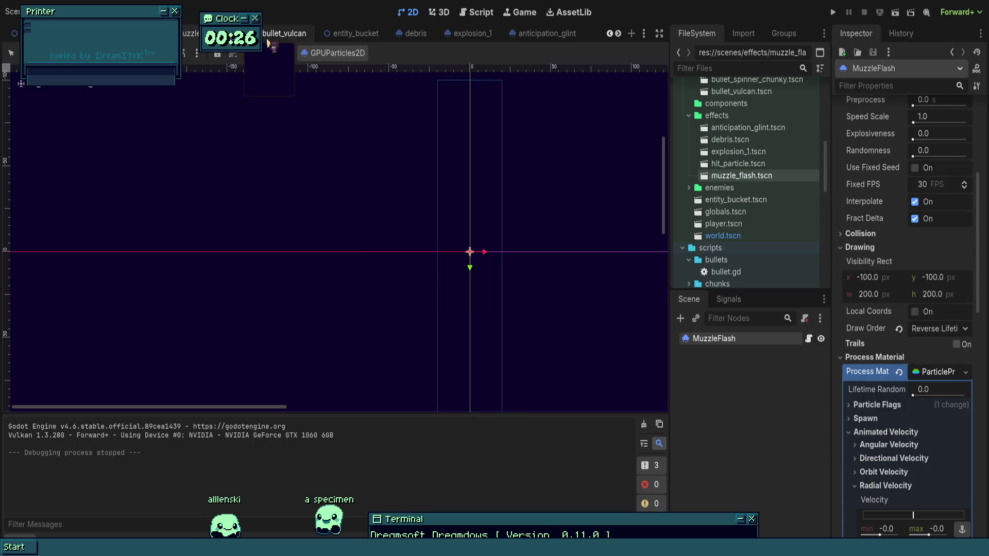
{"action": "scroll", "coordinate": [870, 427], "scroll_direction": "down", "scroll_amount": 10}
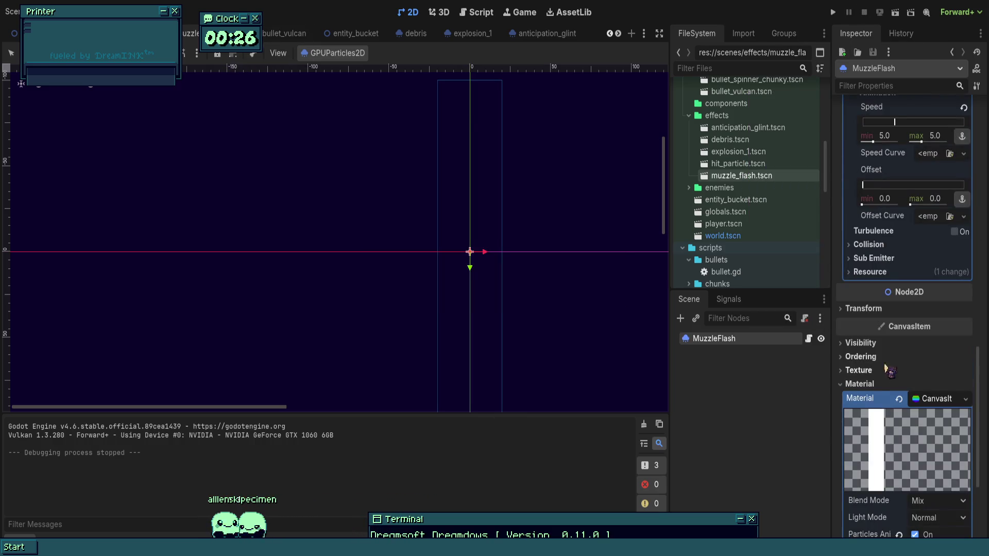
{"action": "left_click", "coordinate": [860, 356]}
{"action": "key", "text": "F5"}
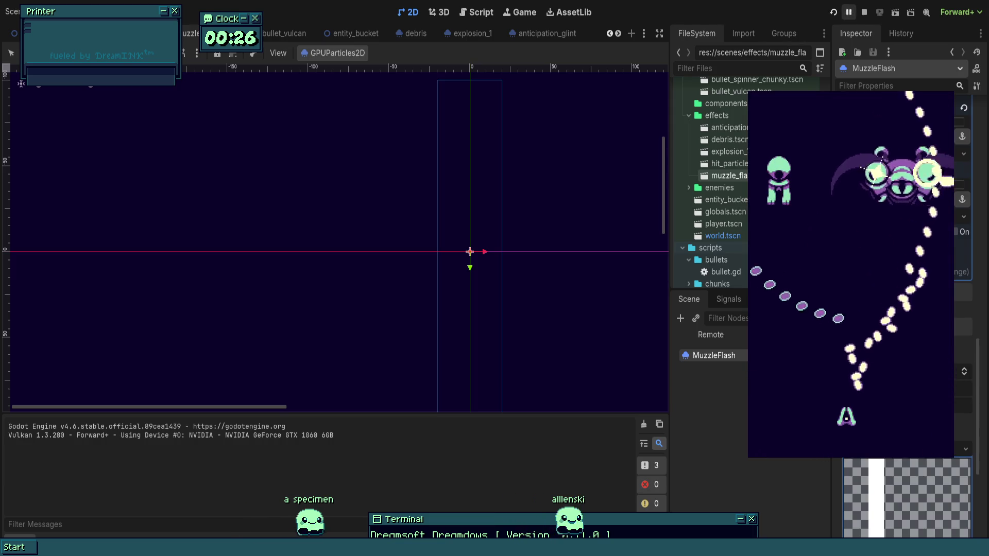
{"action": "left_click", "coordinate": [864, 12]}
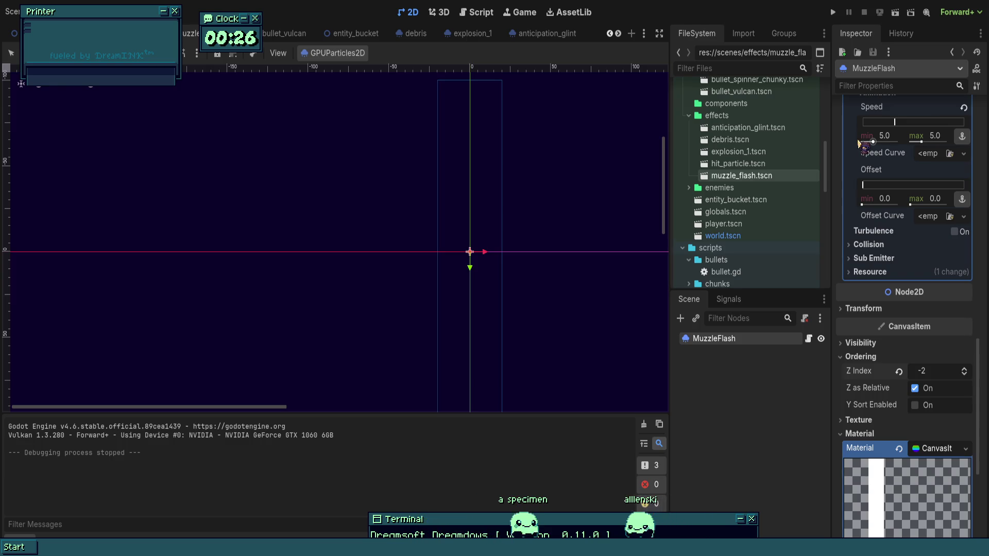
Lower MuzzleFlash's Z Index to -3, save, and playtest the layering twice.
{"action": "left_click", "coordinate": [963, 374]}
{"action": "key", "text": "ctrl+s"}
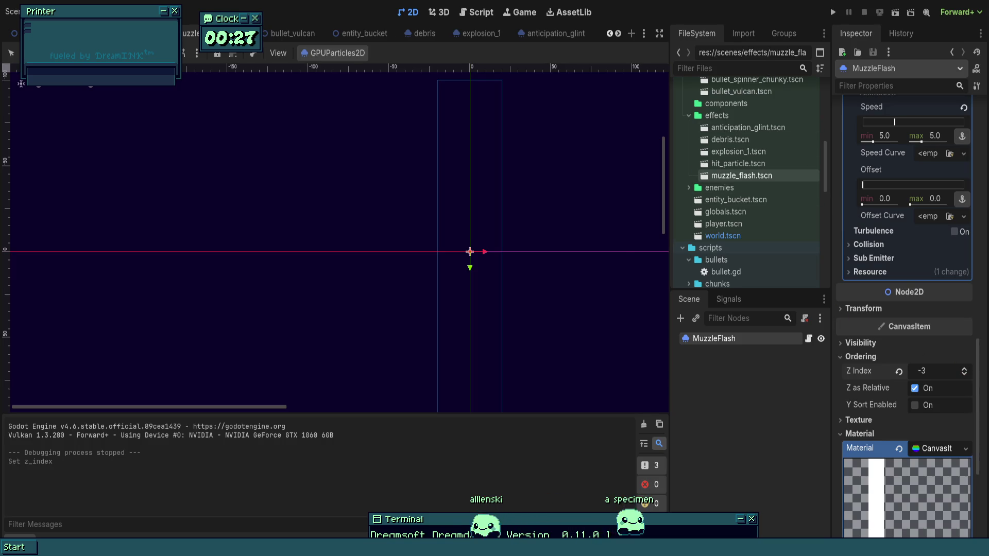
{"action": "left_click", "coordinate": [833, 13]}
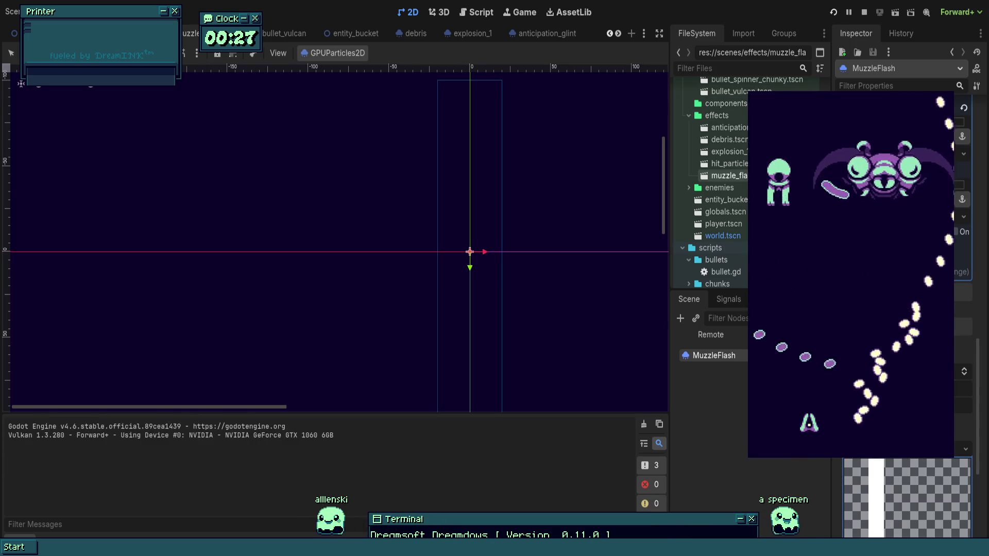
{"action": "left_click", "coordinate": [864, 13]}
{"action": "scroll", "coordinate": [944, 373], "scroll_direction": "down", "scroll_amount": 1}
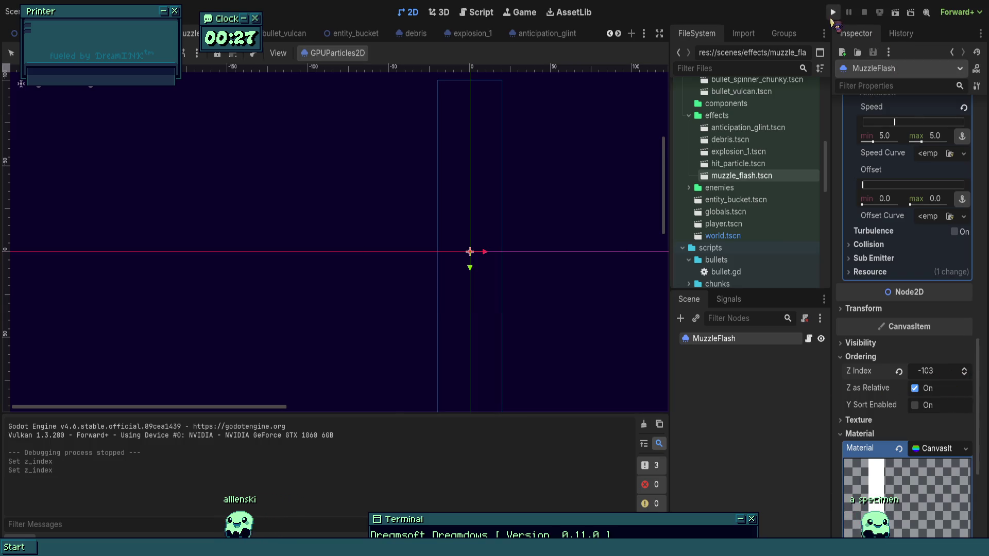
{"action": "key", "text": "F5"}
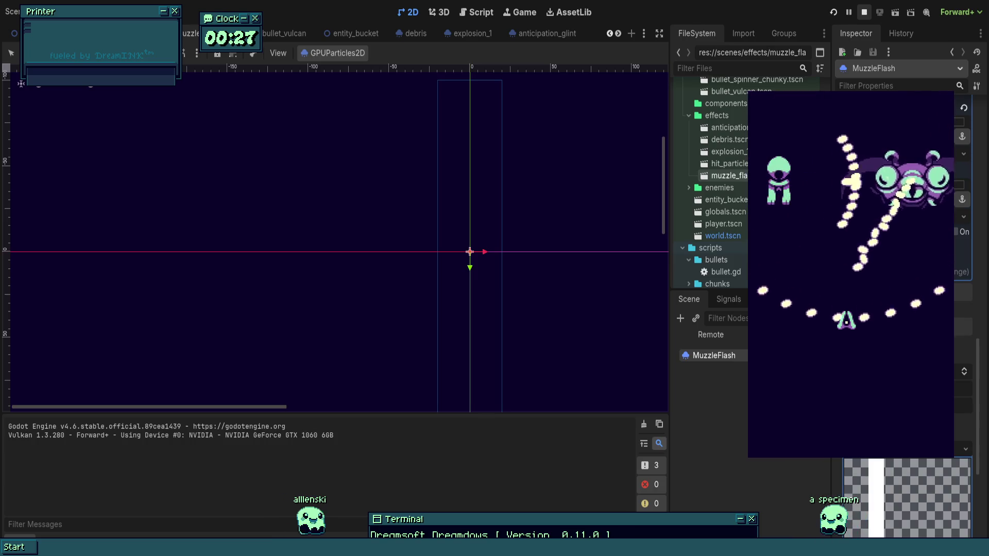
{"action": "key", "text": "F8"}
Save at Z Index -5, playtest, then lower Z Index to -6 and switch to the Globals scene.
{"action": "scroll", "coordinate": [934, 374], "scroll_direction": "up", "scroll_amount": 1}
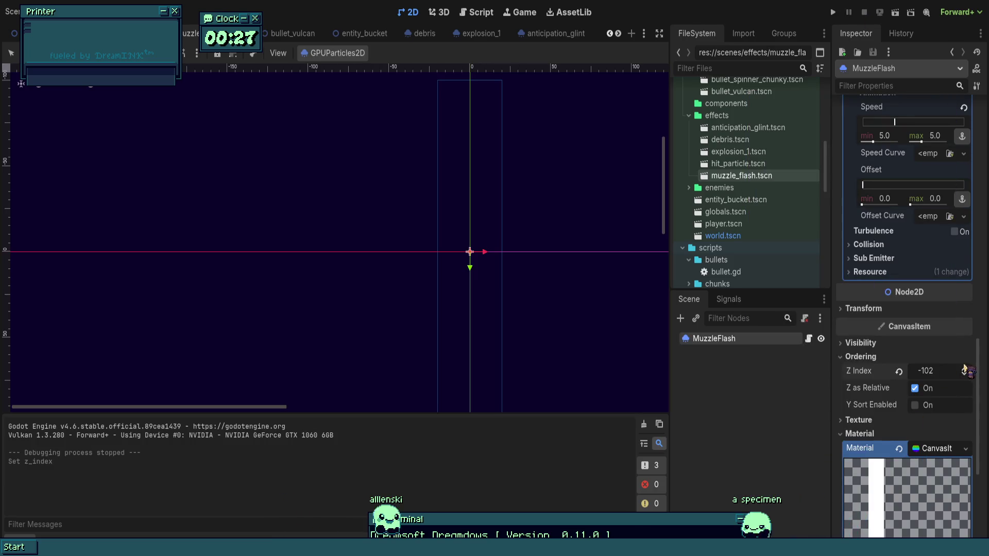
{"action": "key", "text": "ctrl+s"}
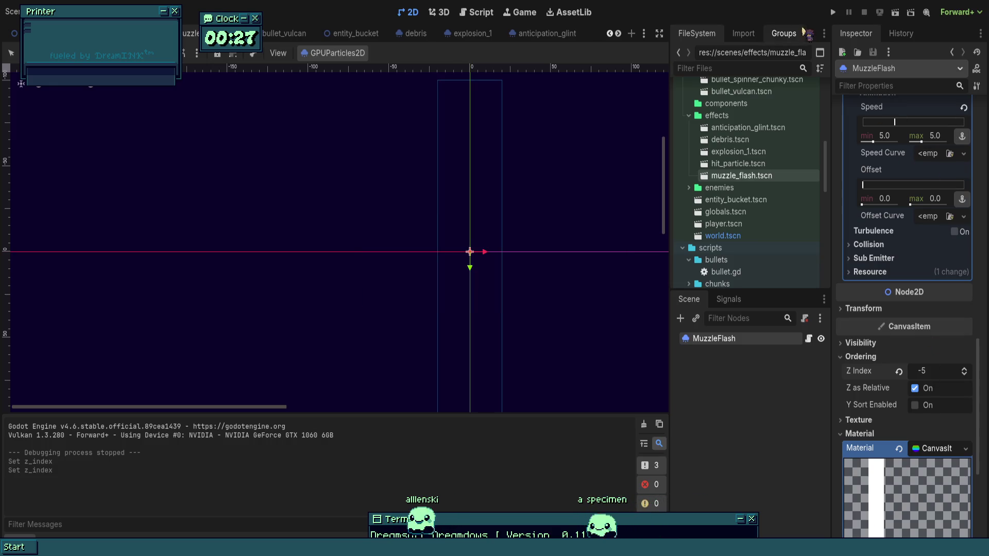
{"action": "key", "text": "F6"}
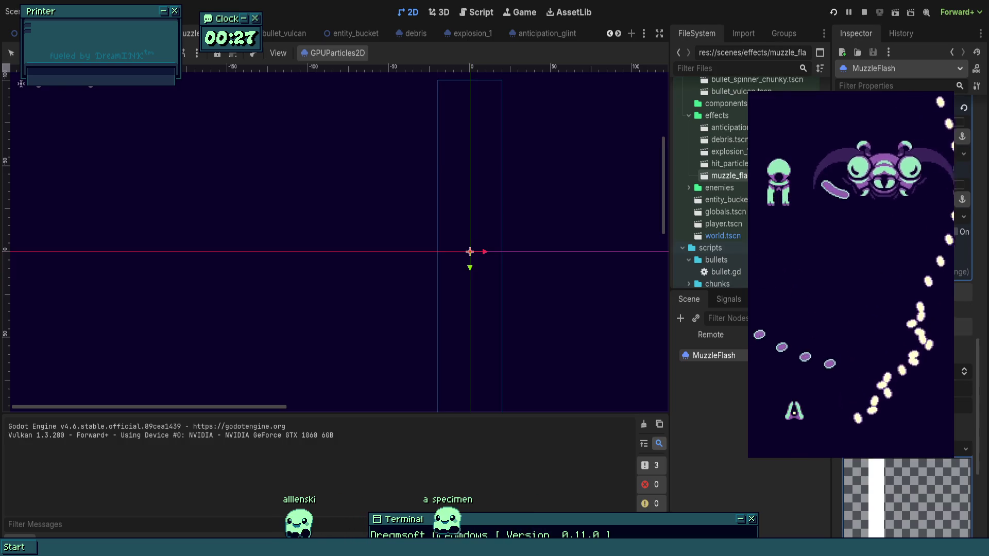
{"action": "key", "text": "F8"}
{"action": "left_click", "coordinate": [964, 375]}
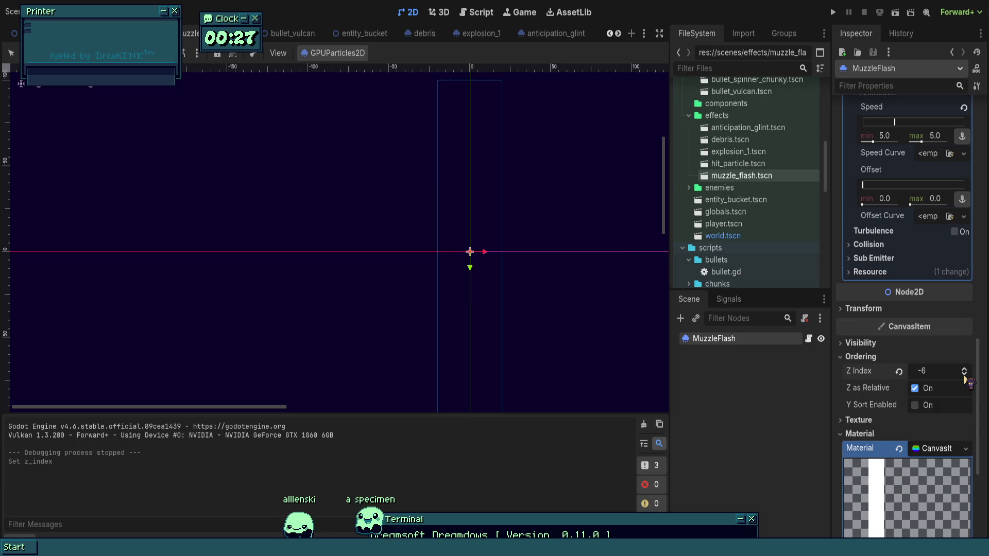
{"action": "key", "text": "ctrl+shift+Tab"}
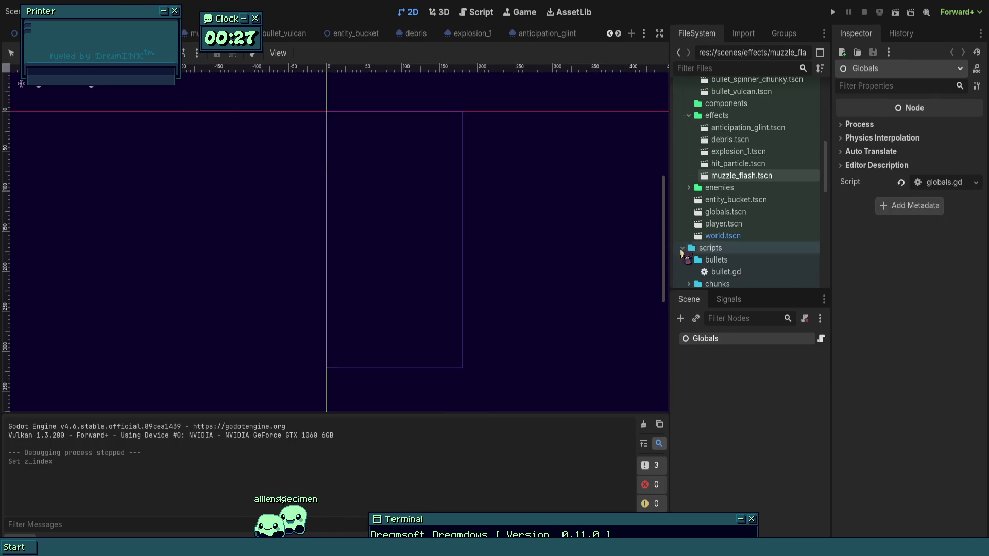
Open globals.gd and entity_bucket, inspect the Effects, Enemies and Bullets Z Indexes, then playtest.
{"action": "left_click", "coordinate": [821, 338]}
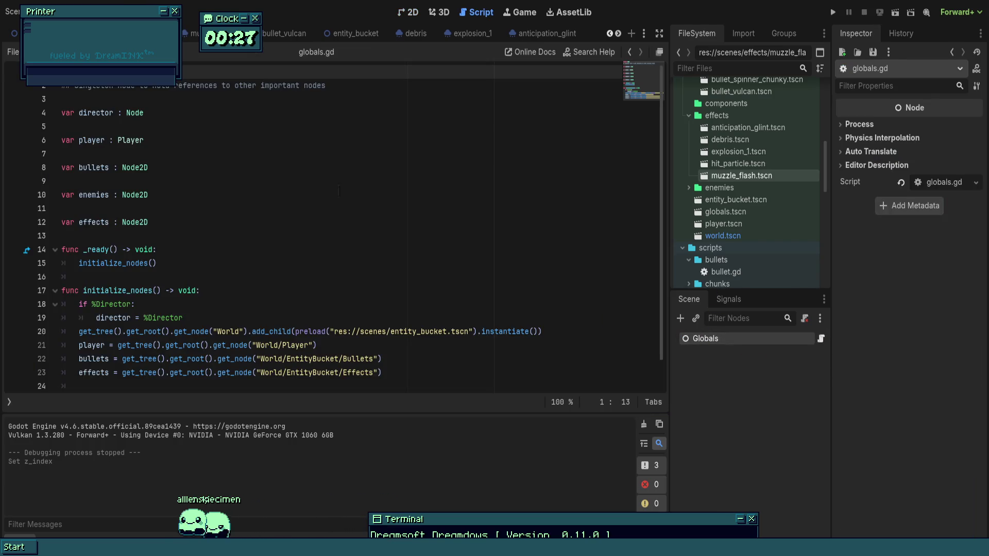
{"action": "left_click", "coordinate": [346, 38]}
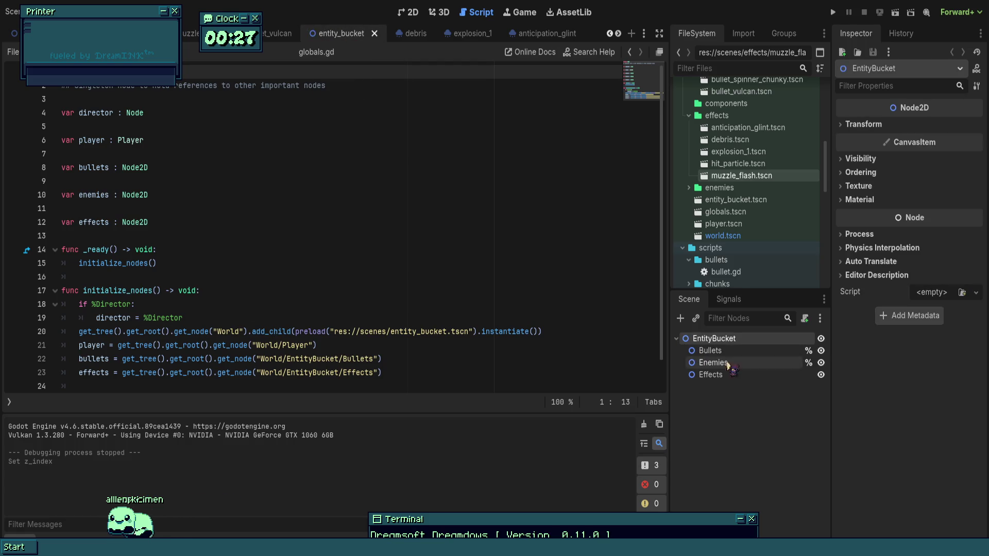
{"action": "left_click", "coordinate": [737, 375]}
{"action": "left_click", "coordinate": [734, 364]}
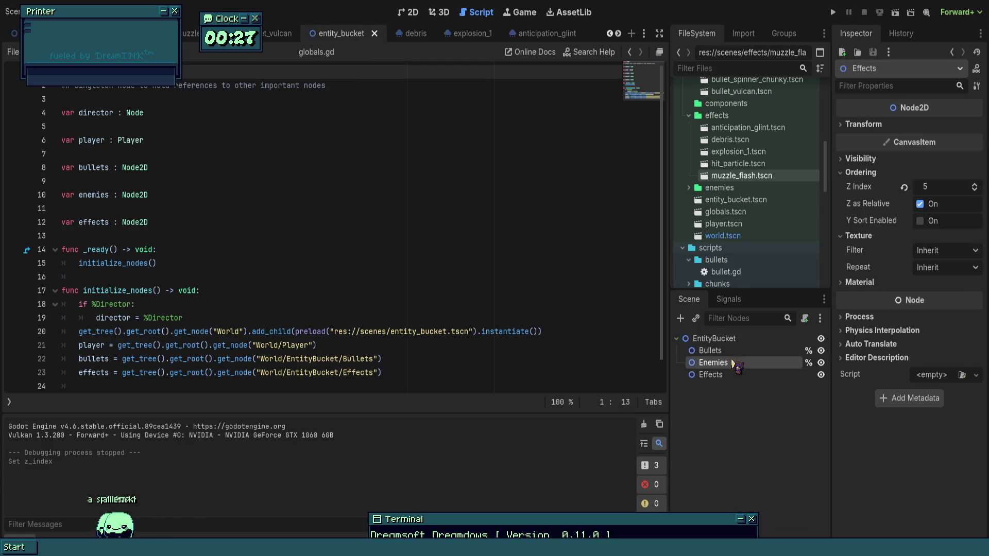
{"action": "left_click", "coordinate": [727, 352]}
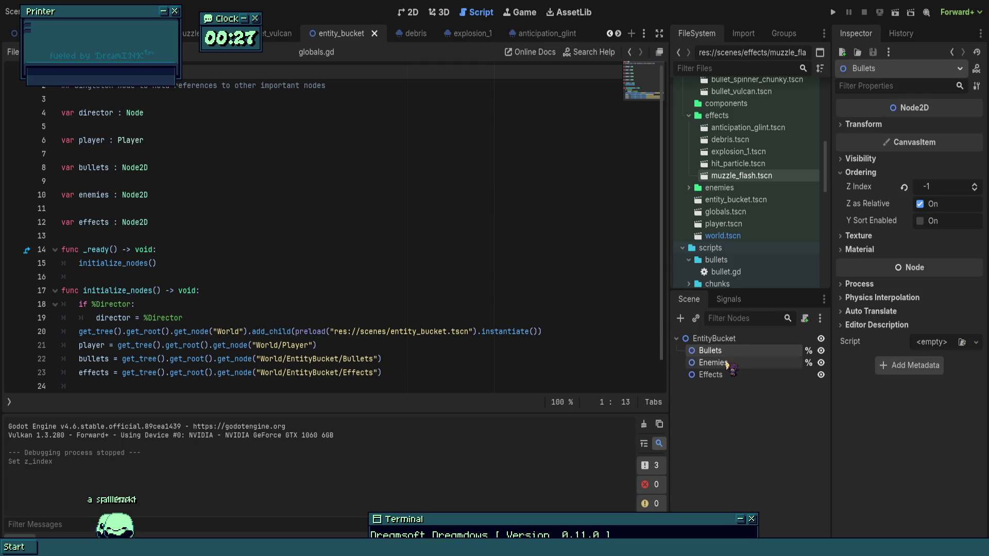
{"action": "left_click", "coordinate": [727, 364]}
{"action": "left_click", "coordinate": [710, 376]}
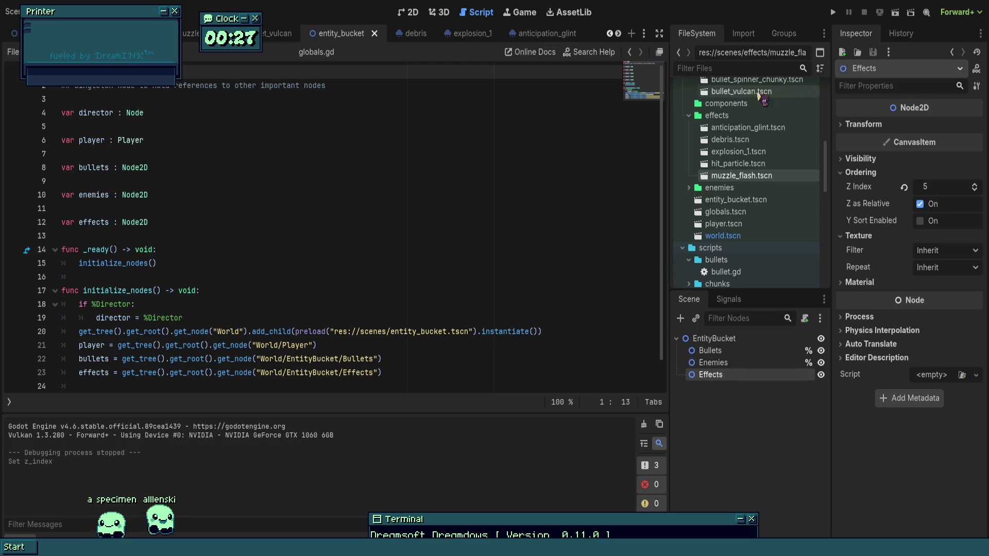
{"action": "left_click", "coordinate": [839, 14]}
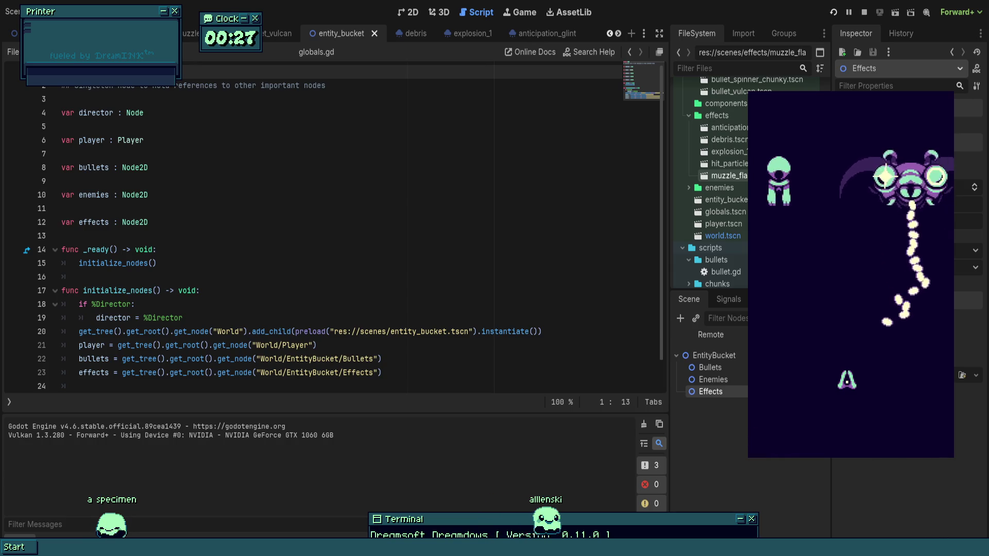
{"action": "left_click", "coordinate": [865, 13]}
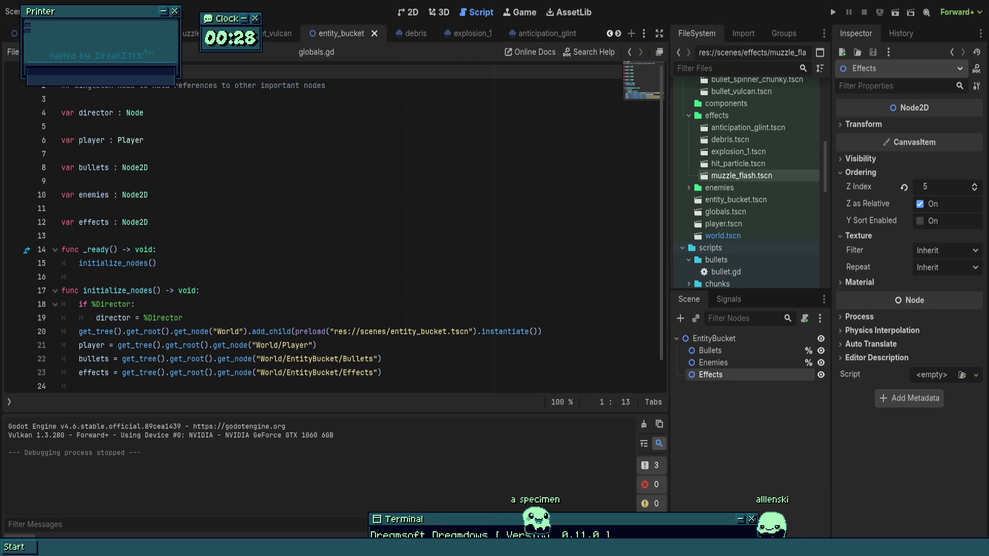
Compare the ordering of Bullets (-1), Enemies (0) and Effects (5) in the 2D view.
{"action": "left_click", "coordinate": [412, 12]}
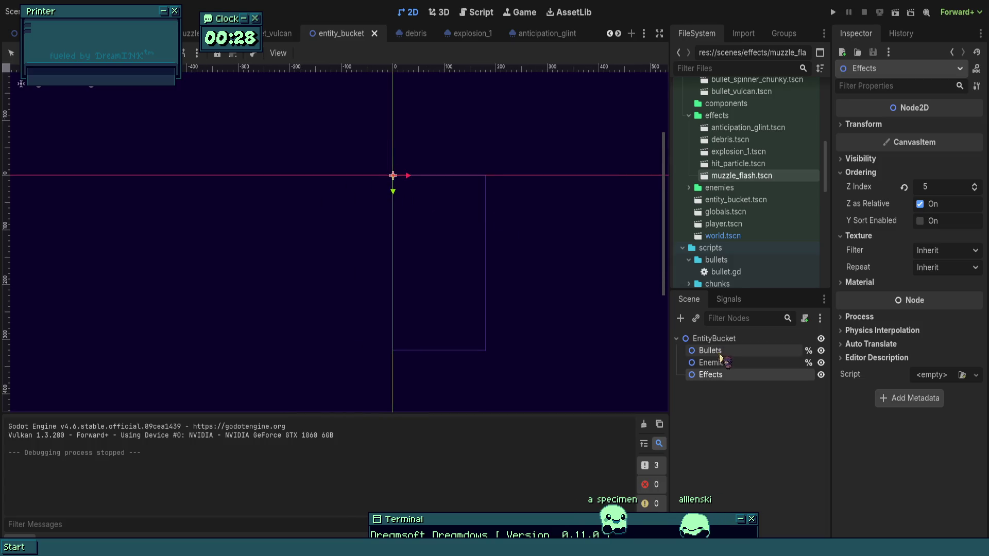
{"action": "left_click", "coordinate": [713, 363]}
{"action": "left_click", "coordinate": [729, 351]}
{"action": "left_click", "coordinate": [718, 374]}
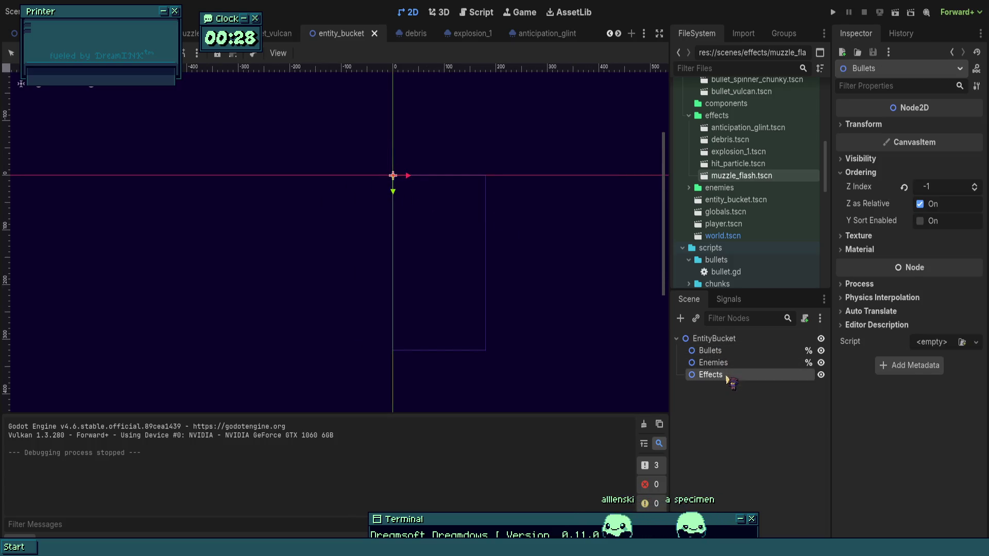
{"action": "left_click", "coordinate": [719, 362]}
{"action": "left_click", "coordinate": [714, 351]}
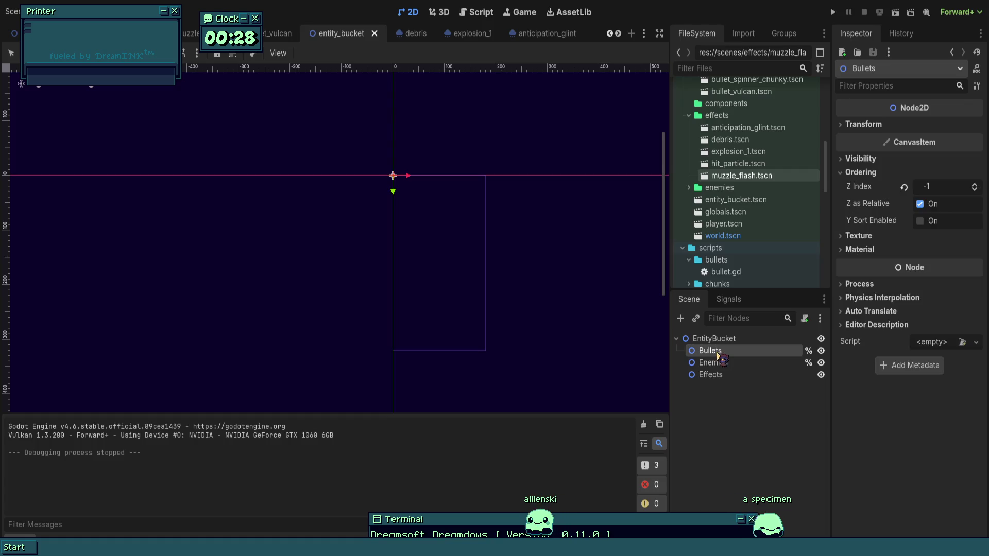
{"action": "left_click", "coordinate": [713, 363]}
{"action": "left_click", "coordinate": [858, 172]}
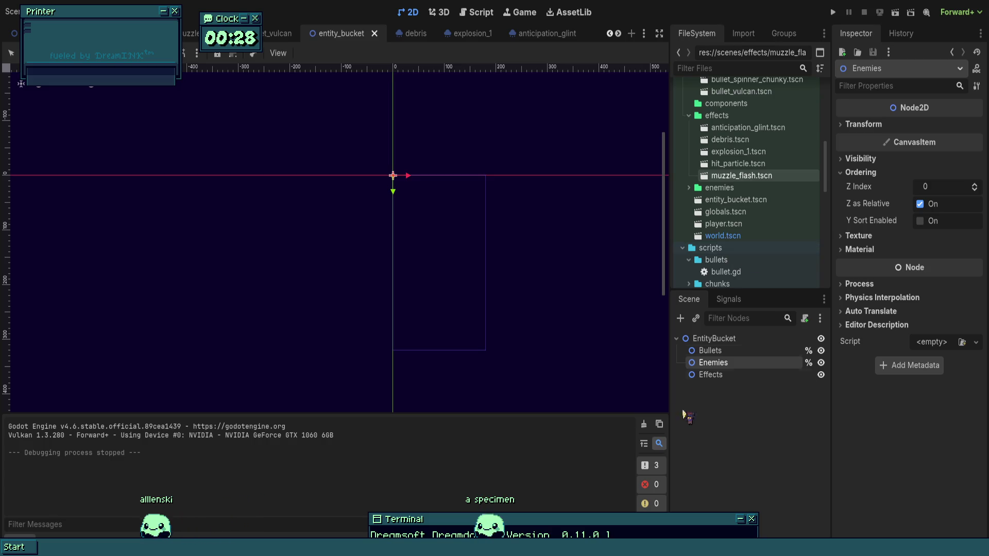
{"action": "left_click", "coordinate": [711, 375]}
{"action": "scroll", "coordinate": [466, 224], "scroll_direction": "left", "scroll_amount": 2}
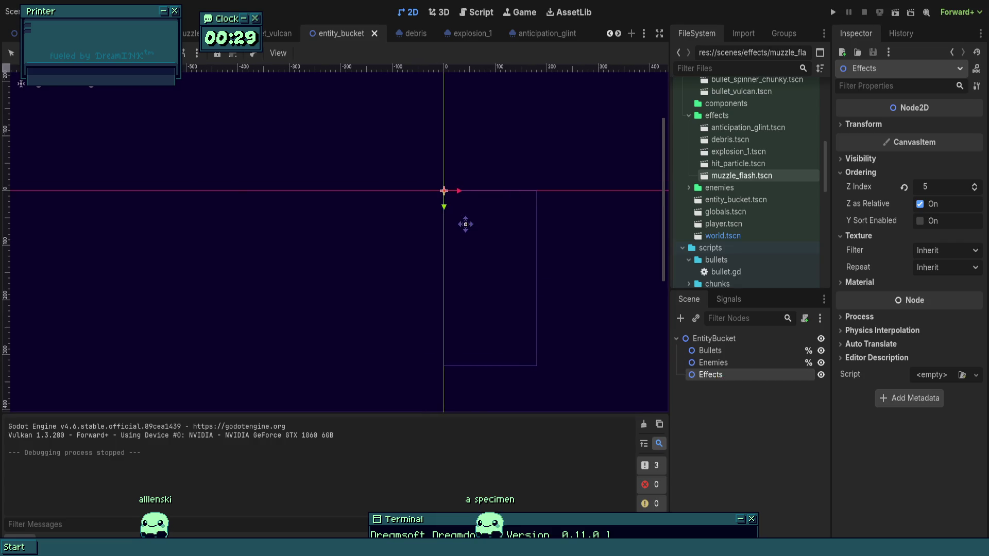
Playtest, reopen muzzle_flash, set MuzzleFlash's Z Index back to -5, and playtest again.
{"action": "left_click", "coordinate": [832, 15]}
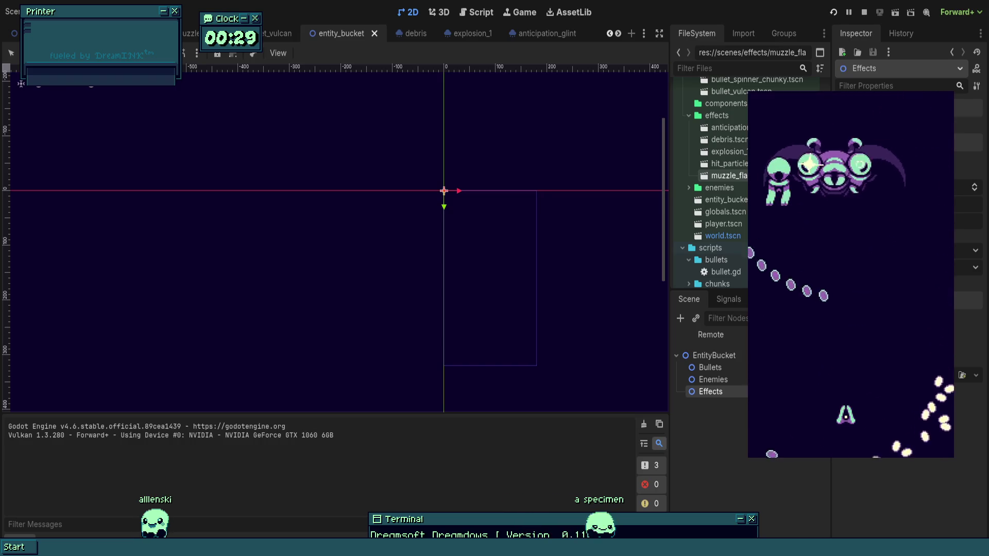
{"action": "key", "text": "F8"}
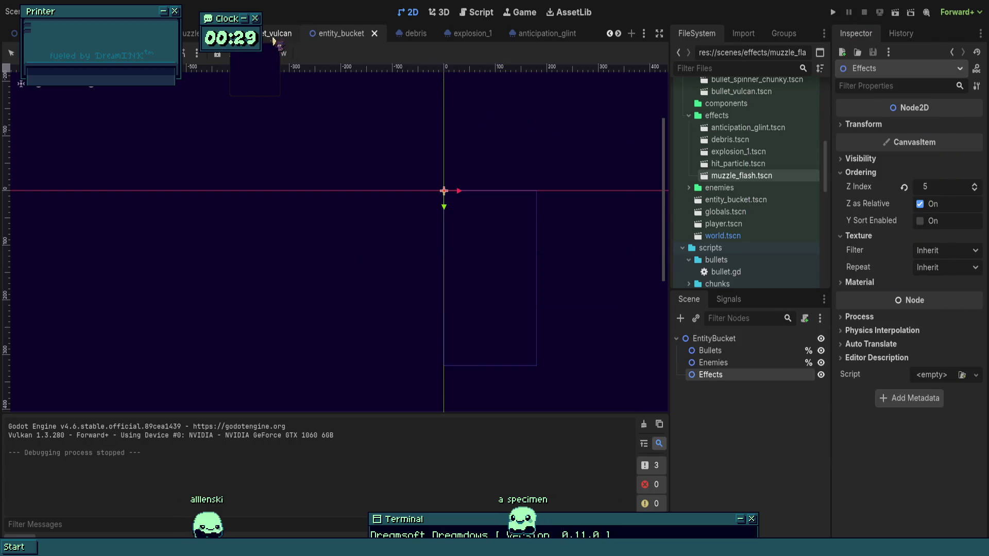
{"action": "double_click", "coordinate": [741, 176]}
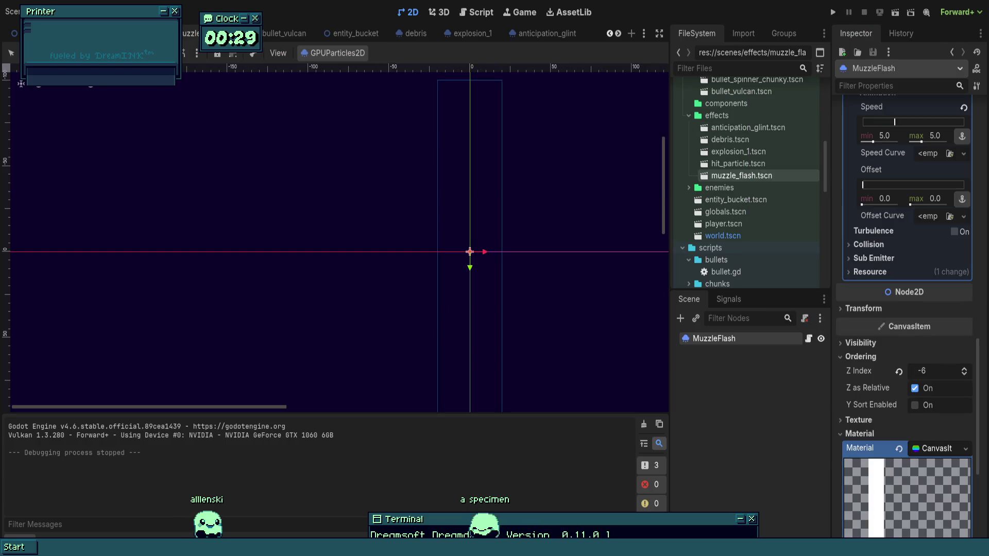
{"action": "left_click", "coordinate": [964, 369]}
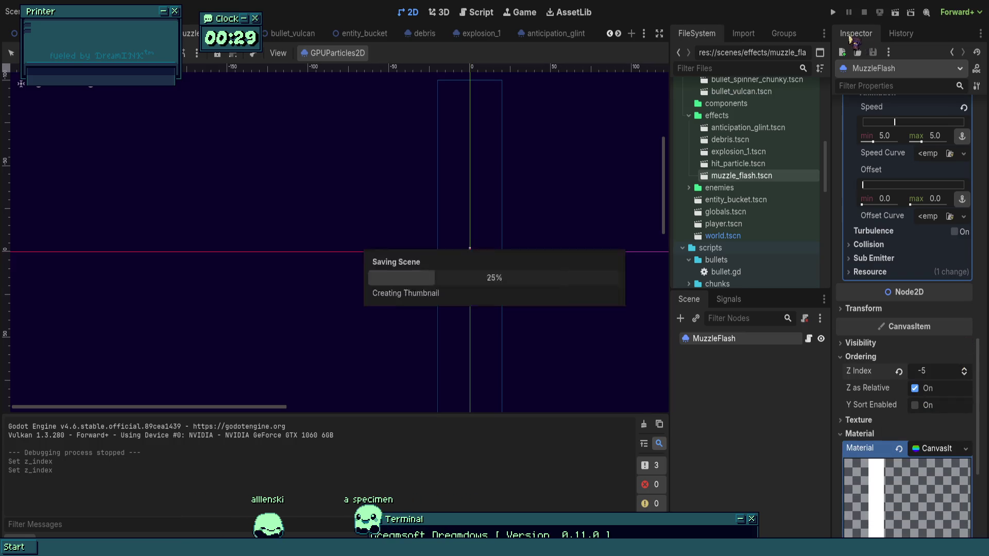
{"action": "key", "text": "F5"}
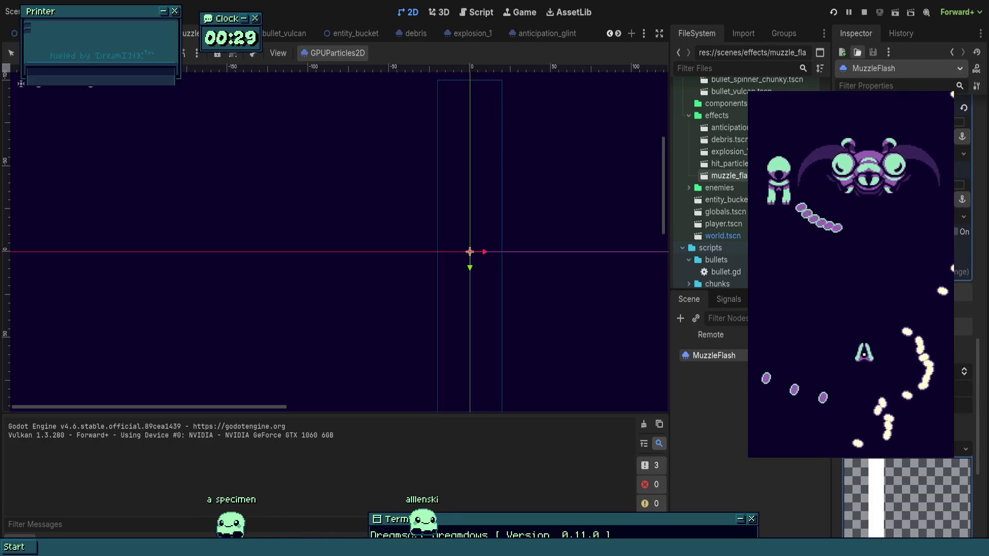
{"action": "key", "text": "F8"}
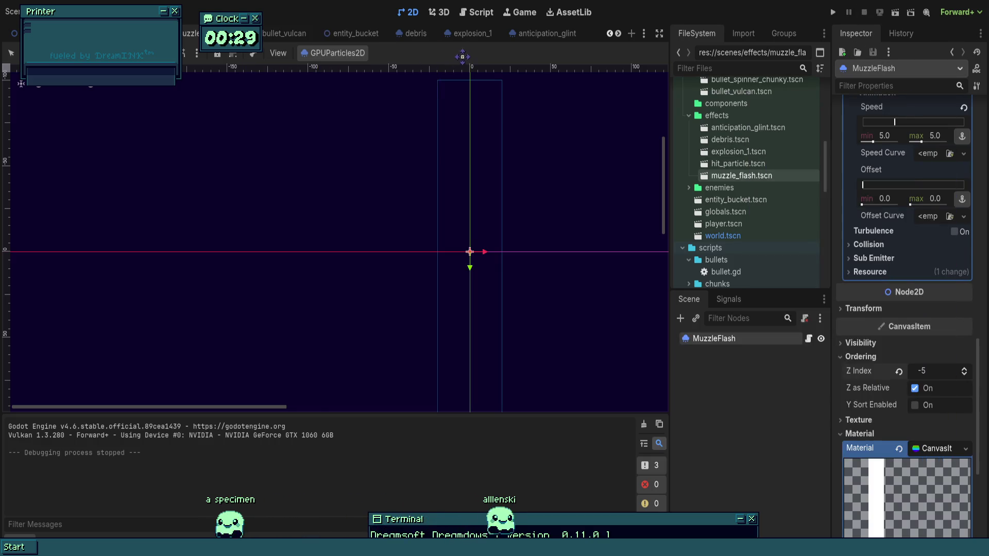
Open the bullet_spinner_chunky scene from the FileSystem dock.
{"action": "scroll", "coordinate": [335, 33], "scroll_direction": "down", "scroll_amount": 2}
{"action": "scroll", "coordinate": [768, 195], "scroll_direction": "up", "scroll_amount": 3}
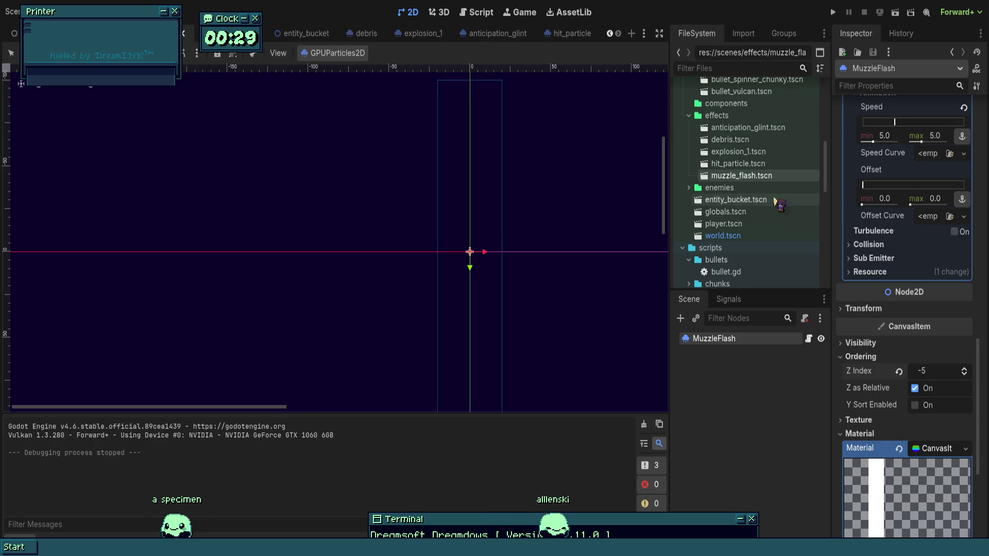
{"action": "double_click", "coordinate": [757, 128]}
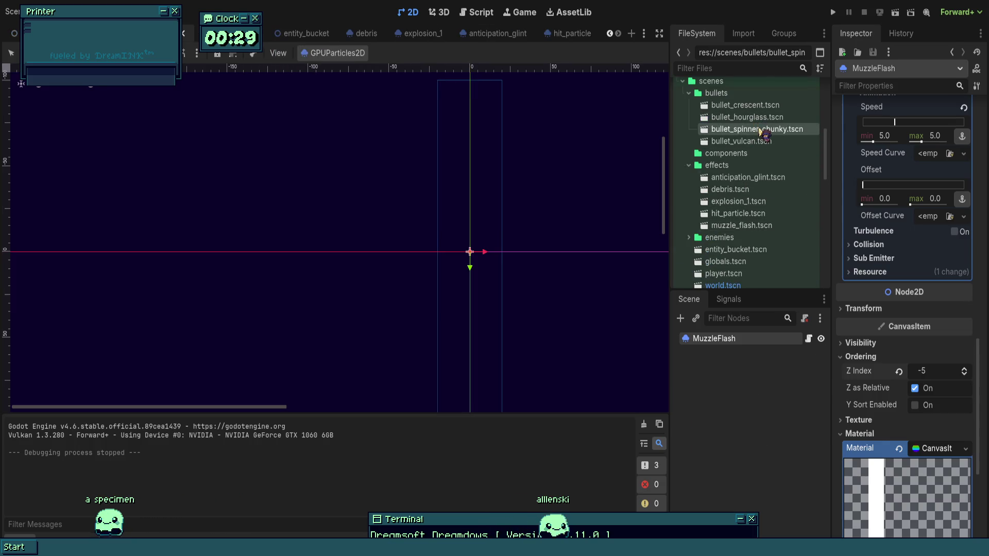
Inspect the Shadow and Core sprites, noting Core's Z Index of 1, then run the game.
{"action": "scroll", "coordinate": [407, 175], "scroll_direction": "up", "scroll_amount": 10}
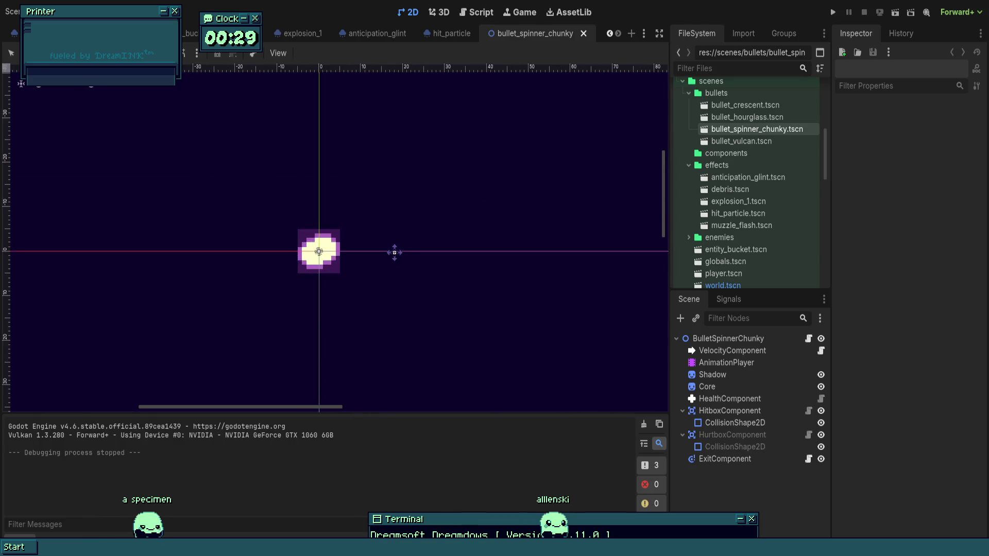
{"action": "scroll", "coordinate": [475, 250], "scroll_direction": "up", "scroll_amount": 2}
{"action": "left_click", "coordinate": [757, 375]}
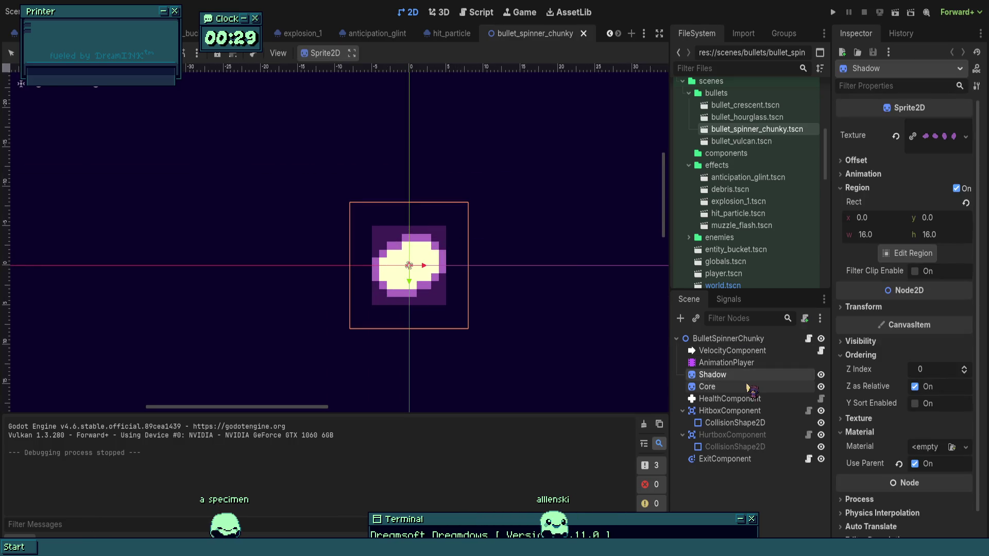
{"action": "left_click", "coordinate": [747, 387]}
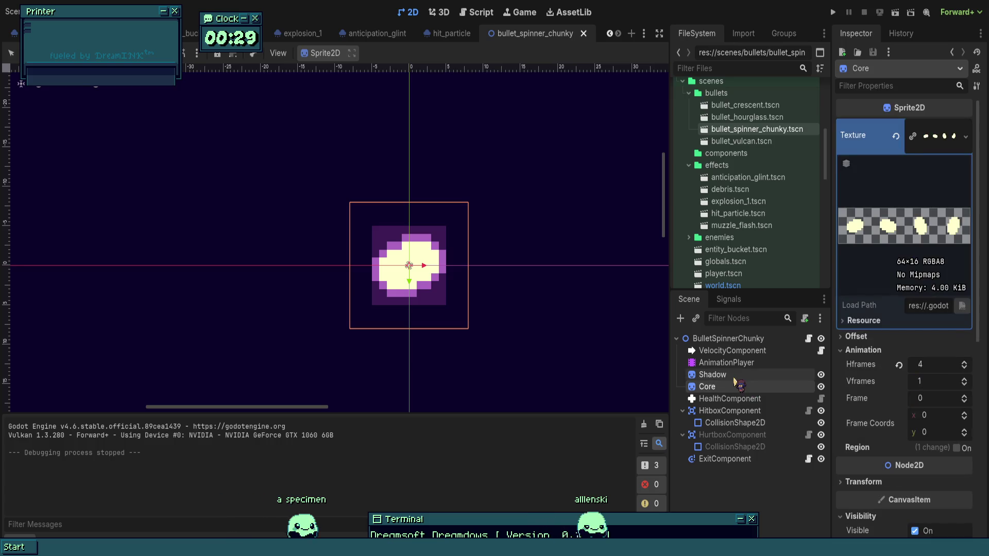
{"action": "left_click", "coordinate": [933, 137]}
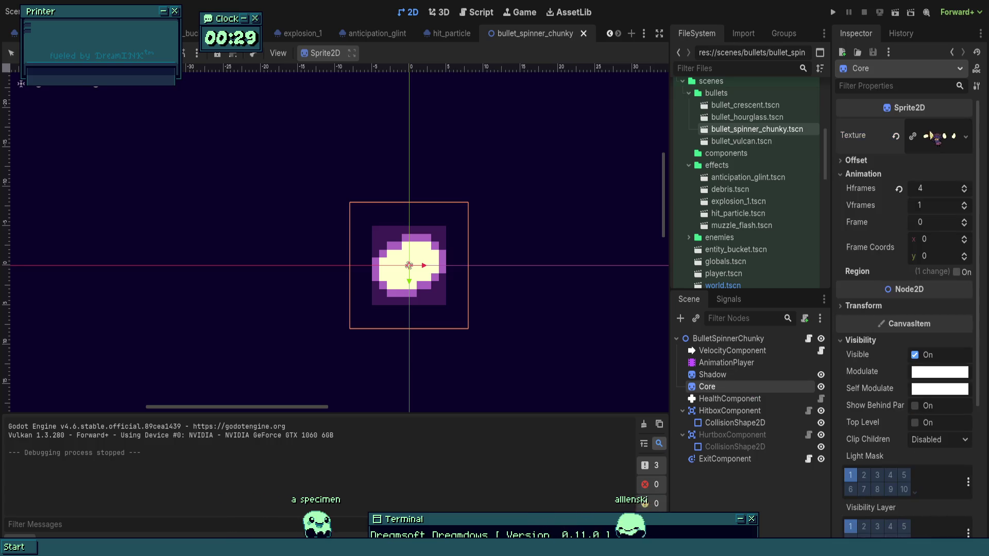
{"action": "scroll", "coordinate": [875, 341], "scroll_direction": "down", "scroll_amount": 5}
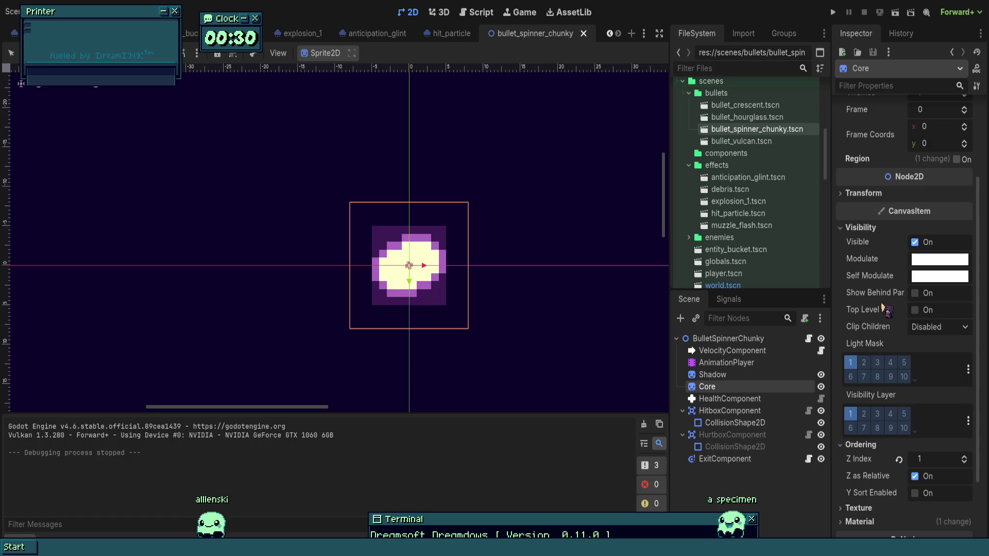
{"action": "left_click_drag", "start_coordinate": [616, 276], "coordinate": [494, 250]}
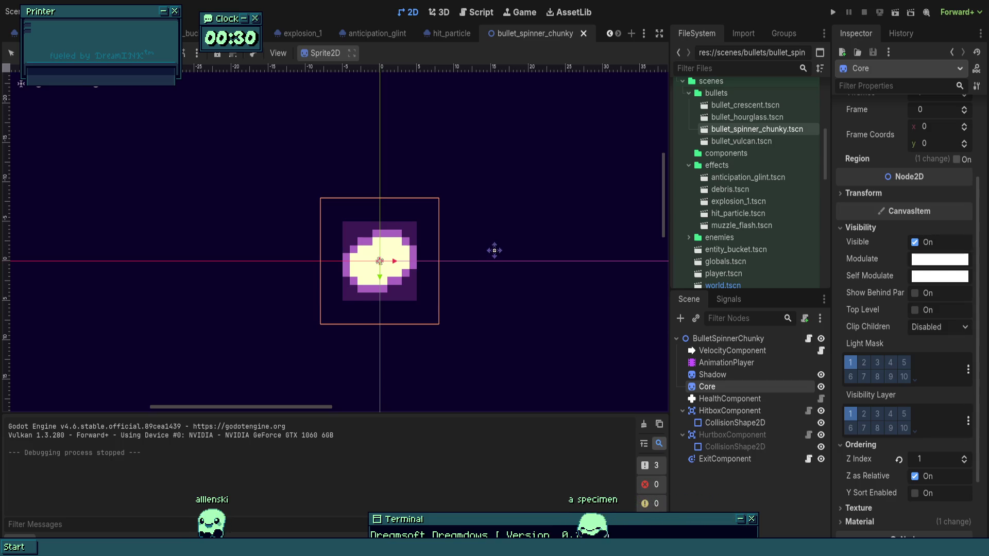
{"action": "scroll", "coordinate": [494, 251], "scroll_direction": "down", "scroll_amount": 6}
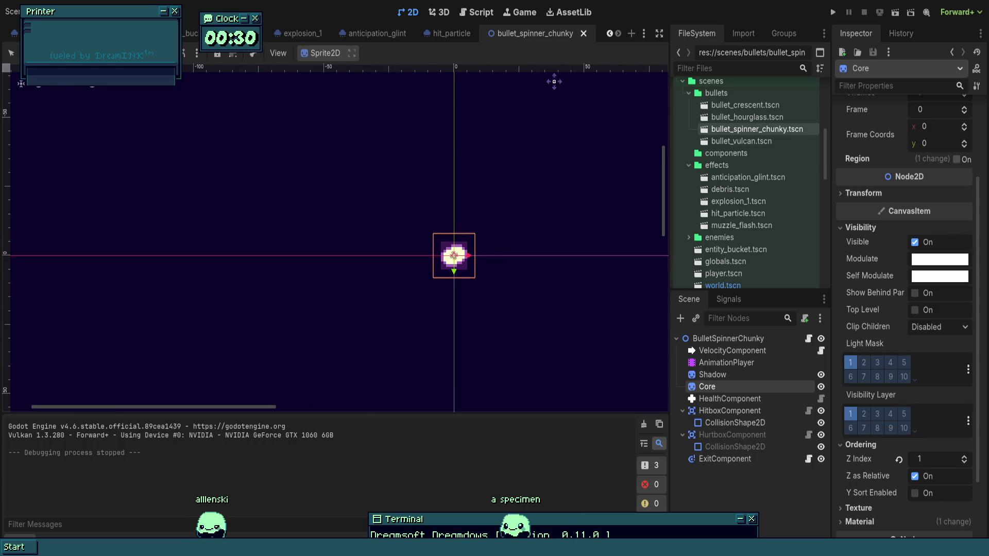
{"action": "left_click", "coordinate": [833, 12]}
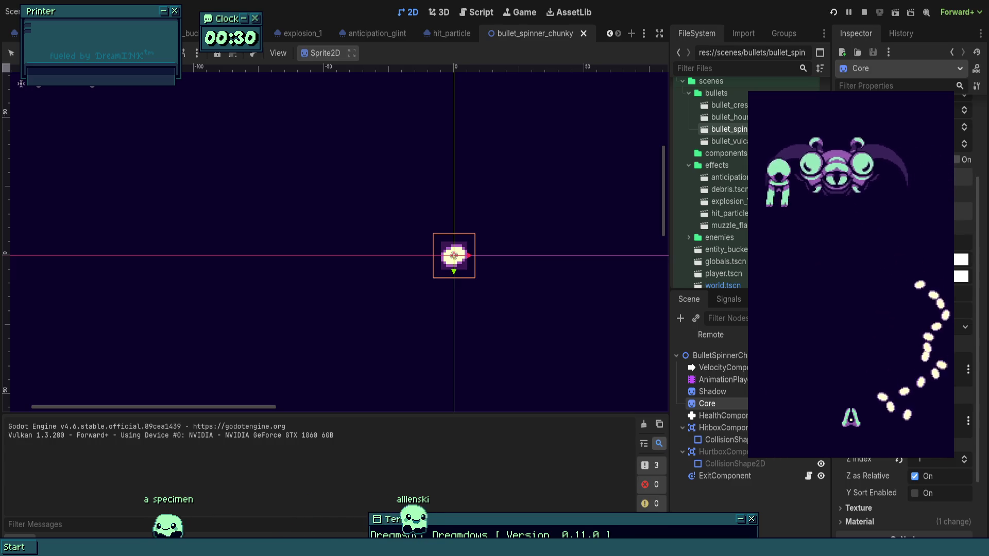
Stop the game and raise the Core sprite's Z Index from 1 to 2.
{"action": "key", "text": "F8"}
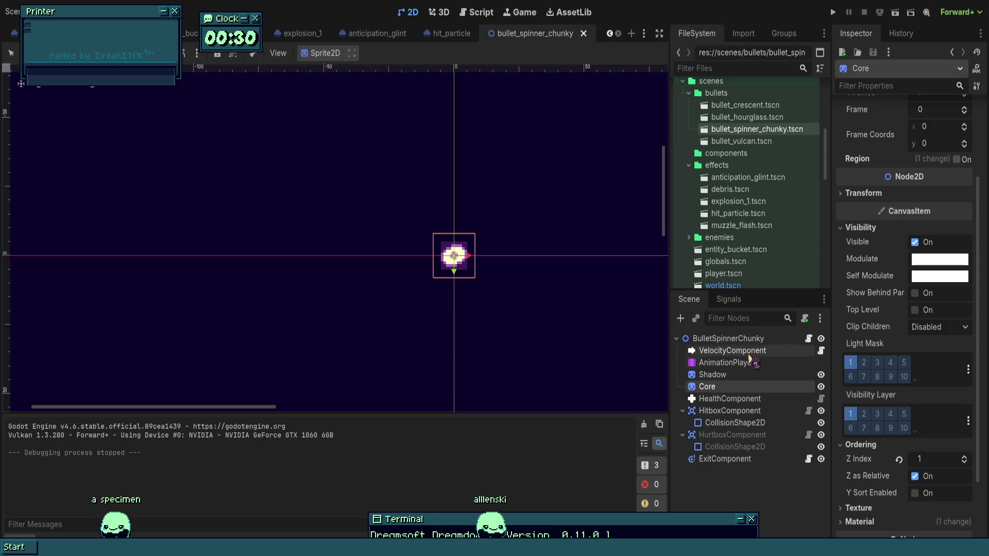
{"action": "left_click", "coordinate": [278, 53]}
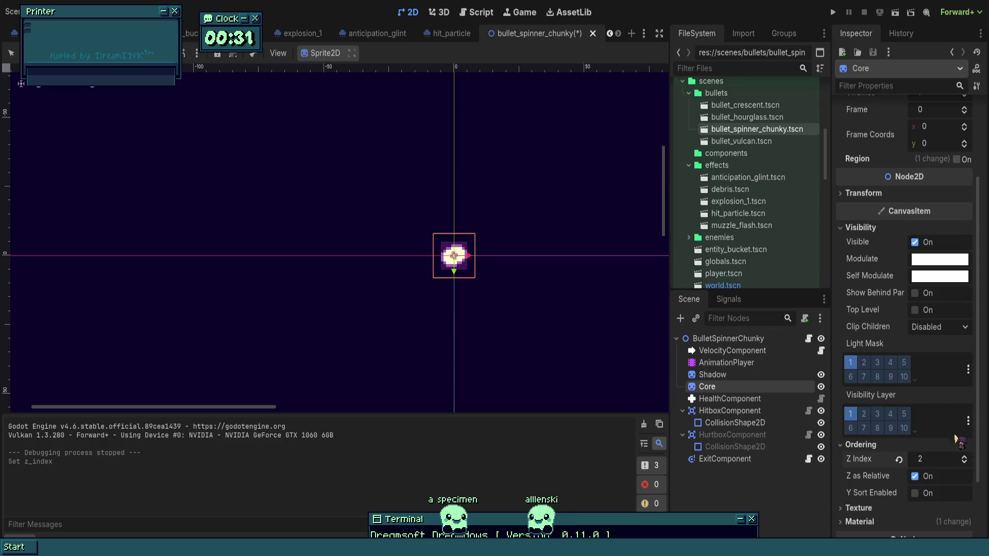
{"action": "left_click_drag", "start_coordinate": [927, 459], "coordinate": [933, 459]}
Test-run the game with the new layering, then stop it and save the bullet scene.
{"action": "key", "text": "F5"}
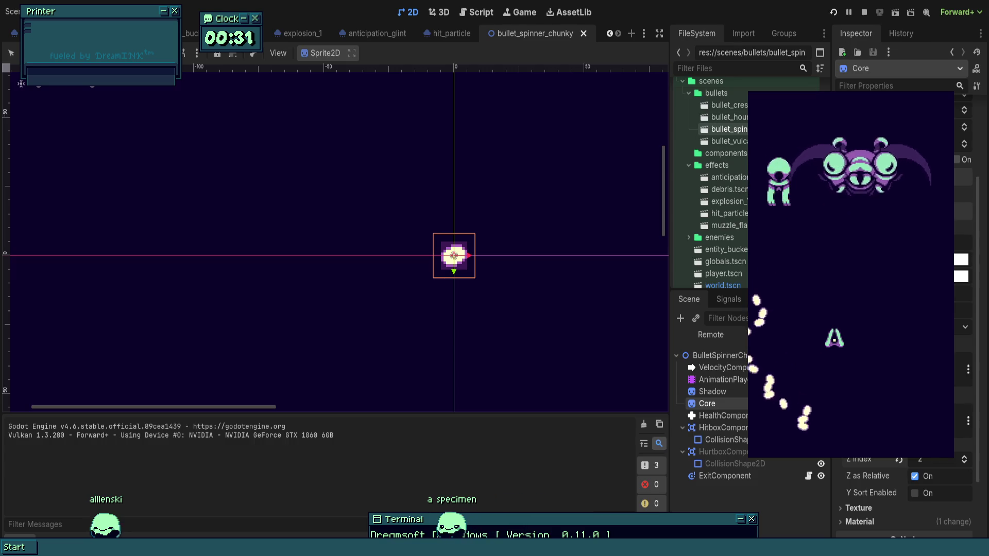
{"action": "key", "text": "F8"}
{"action": "key", "text": "ctrl+s"}
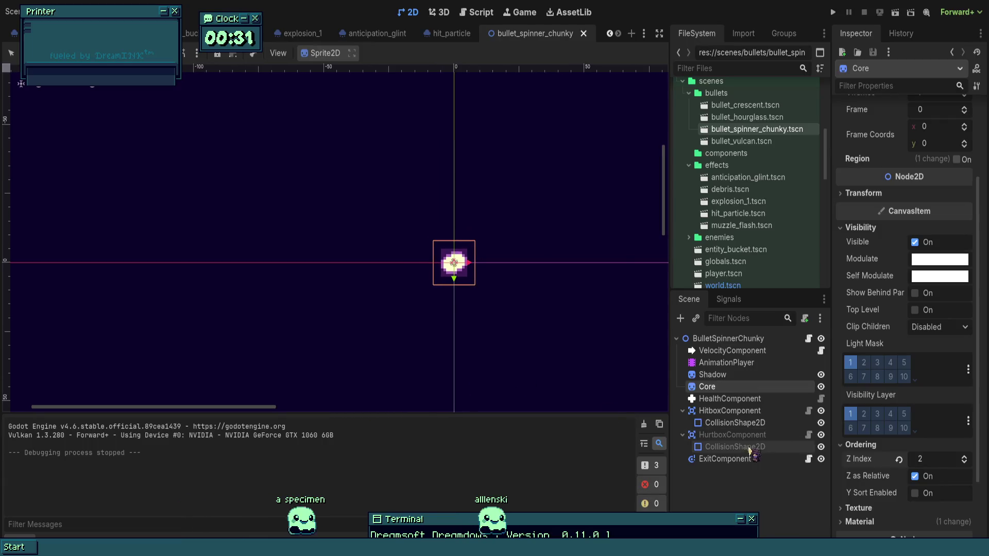
Review the Shadow and Core sprites, then browse the debris, entity_bucket, explosion_1, hit_particle and anticipation_glint scenes.
{"action": "left_click", "coordinate": [712, 374]}
{"action": "left_click", "coordinate": [707, 386]}
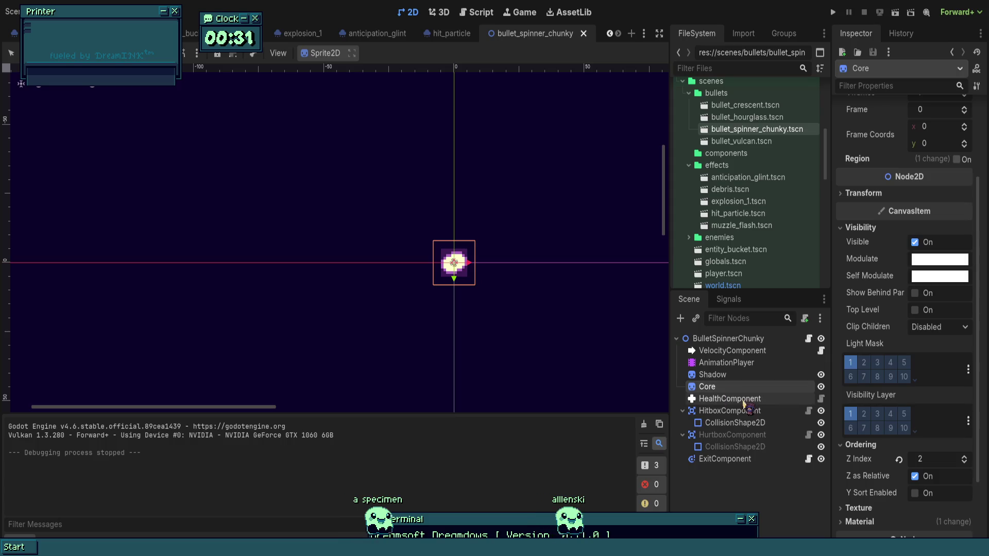
{"action": "left_click", "coordinate": [271, 33]}
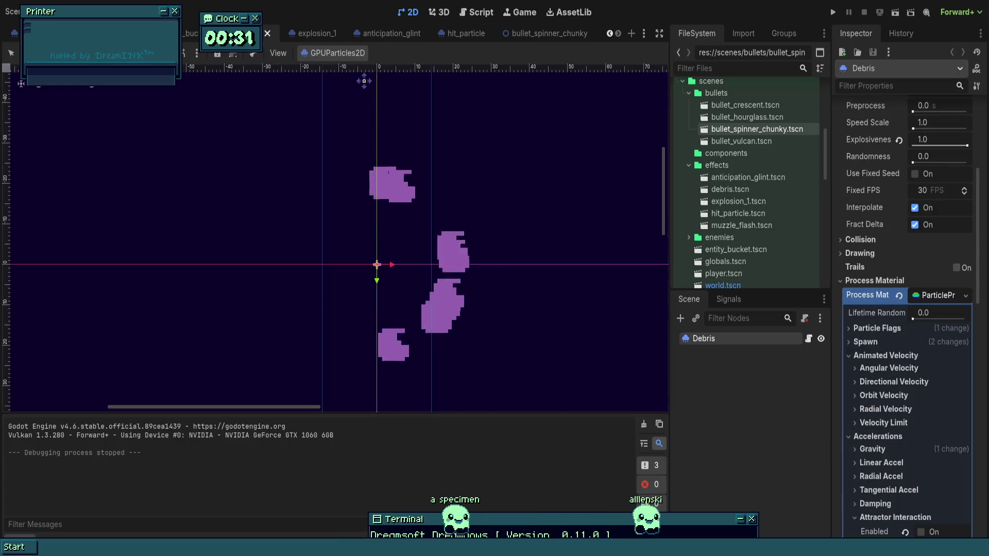
{"action": "left_click", "coordinate": [191, 33]}
{"action": "left_click", "coordinate": [304, 33]}
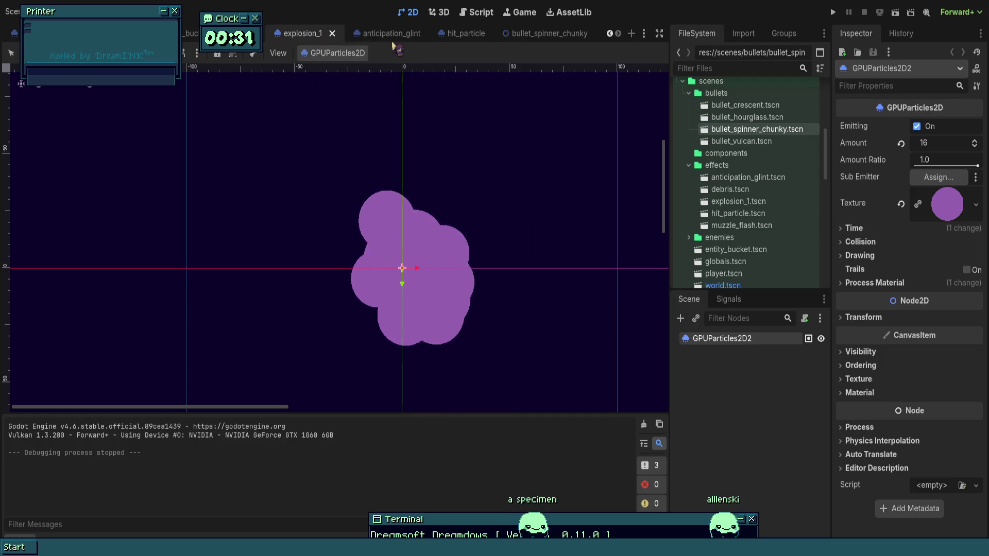
{"action": "left_click", "coordinate": [455, 34]}
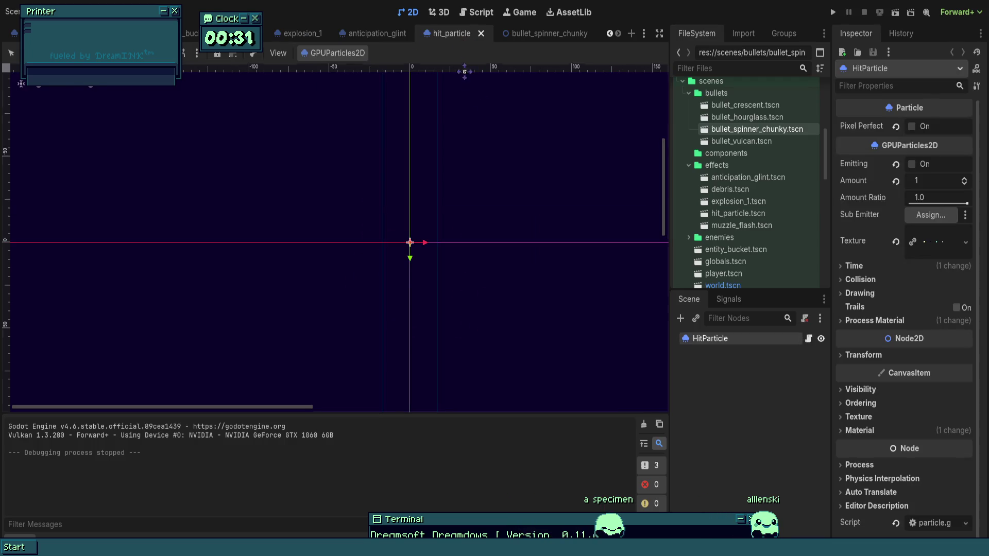
{"action": "left_click", "coordinate": [375, 34]}
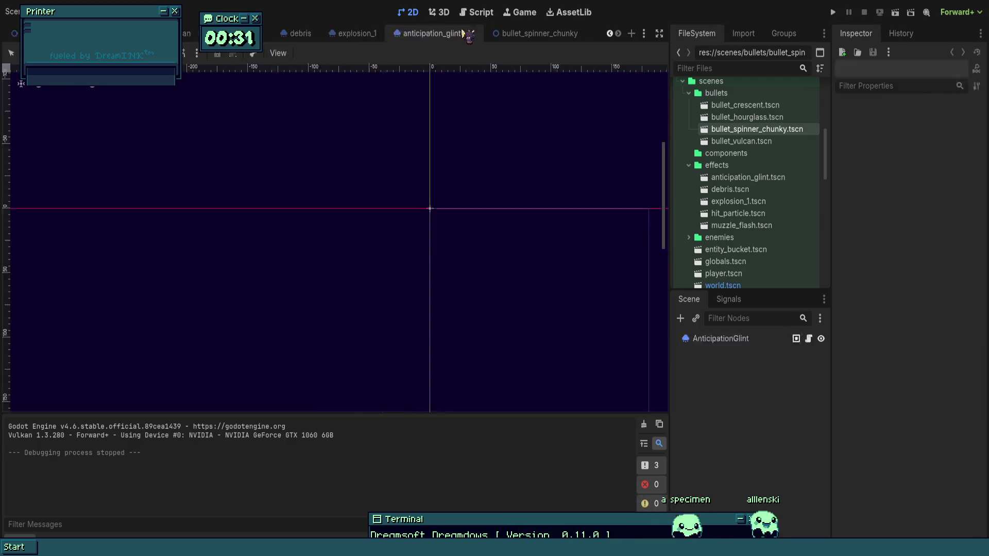
Open muzzle_flash and reduce its Particles Anim H Frames from 5 to 4.
{"action": "double_click", "coordinate": [703, 227]}
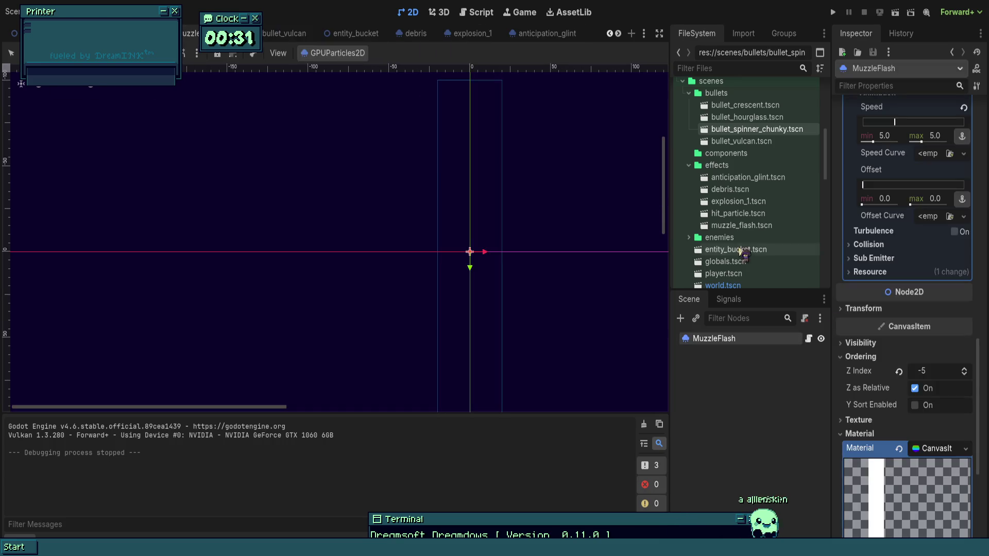
{"action": "scroll", "coordinate": [907, 332], "scroll_direction": "down", "scroll_amount": 5}
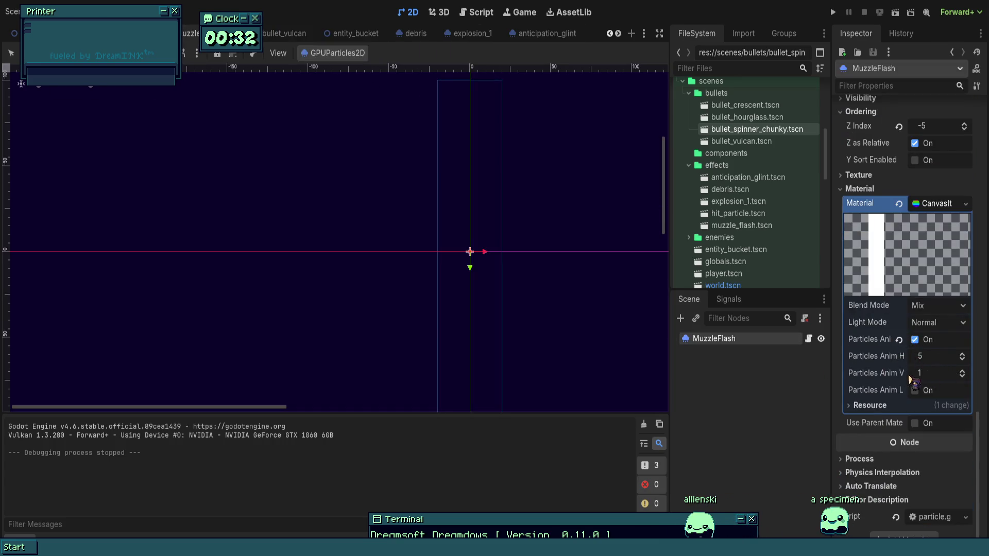
{"action": "scroll", "coordinate": [922, 371], "scroll_direction": "up", "scroll_amount": 3}
{"action": "scroll", "coordinate": [955, 376], "scroll_direction": "down", "scroll_amount": 2}
{"action": "left_click", "coordinate": [961, 416]}
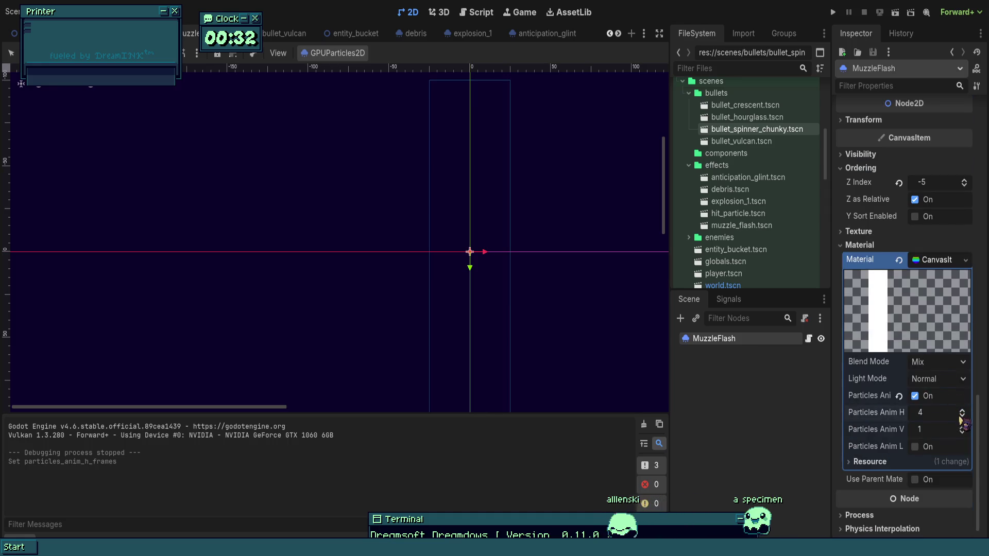
Playtest the 4-frame muzzle flash by flying the ship around, then open globals.gd.
{"action": "key", "text": "F5"}
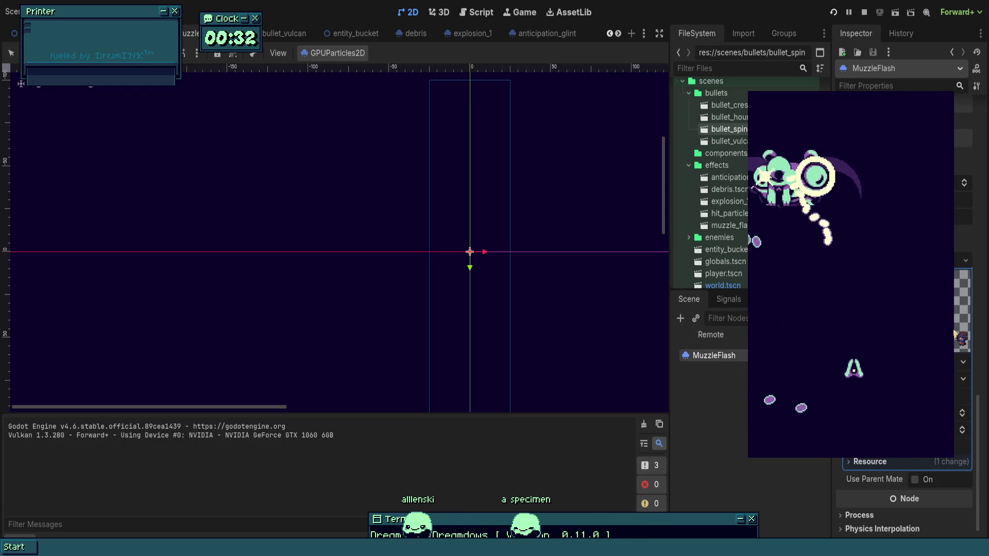
{"action": "key", "text": "Right"}
{"action": "key", "text": "Up"}
{"action": "key", "text": "Left"}
{"action": "key", "text": "Down"}
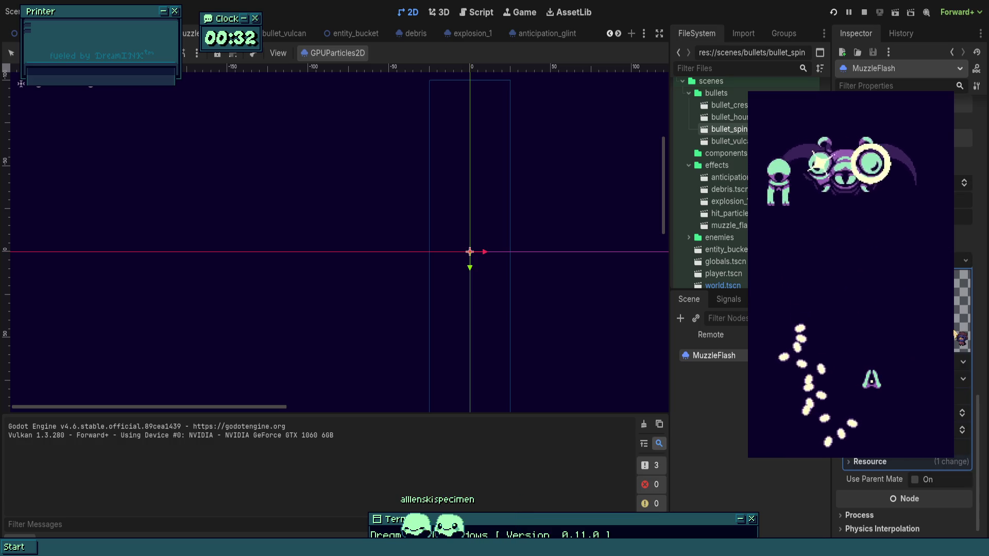
{"action": "key", "text": "Left"}
{"action": "key", "text": "Up"}
{"action": "key", "text": "Left"}
{"action": "key", "text": "Down"}
{"action": "key", "text": "Right"}
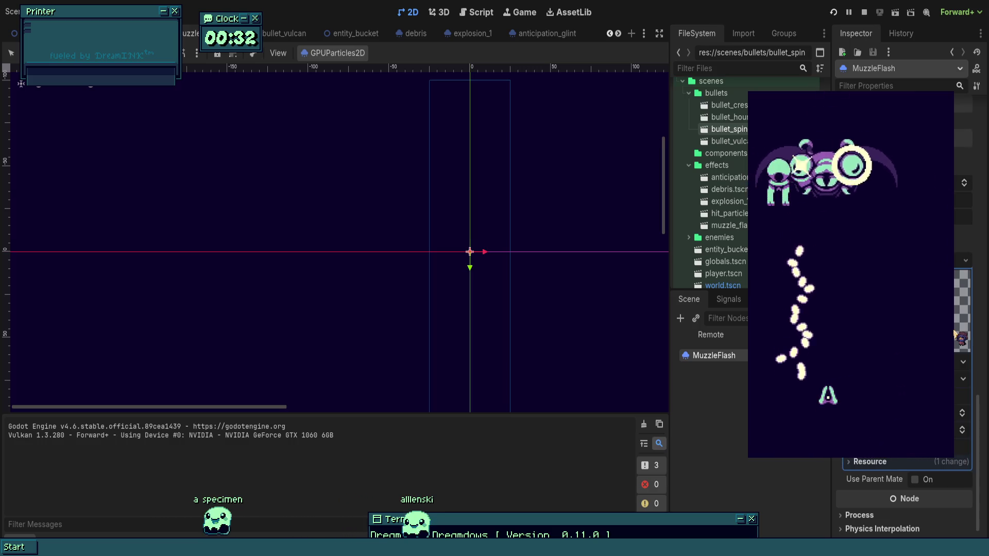
{"action": "left_click", "coordinate": [864, 12]}
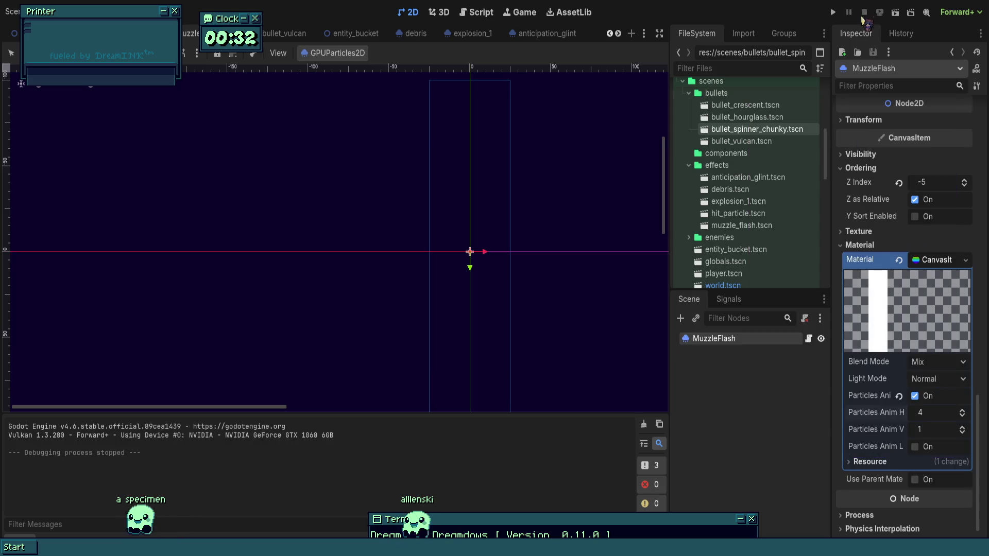
{"action": "left_click", "coordinate": [483, 12]}
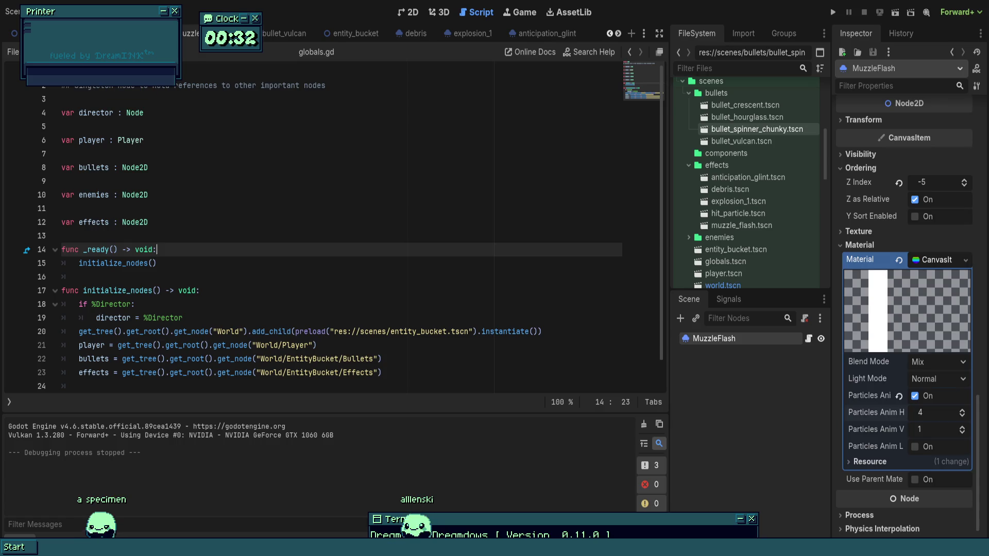
Close the muzzle_flash scene and go from SpitAttack's beam_weapon.gd to its WeaponComponent base script.
{"action": "scroll", "coordinate": [191, 33], "scroll_direction": "up", "scroll_amount": 1}
{"action": "middle_click", "coordinate": [281, 34]}
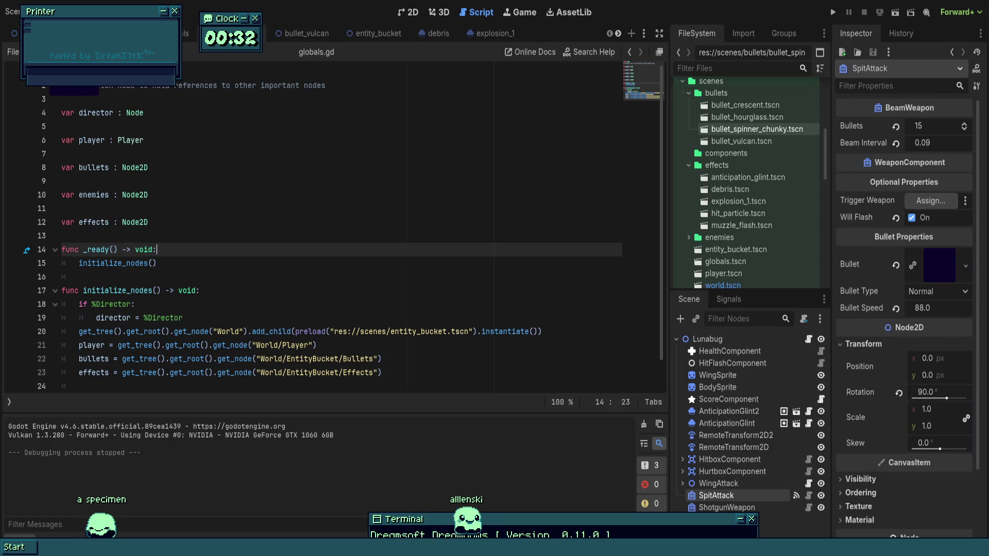
{"action": "scroll", "coordinate": [745, 193], "scroll_direction": "down", "scroll_amount": 2}
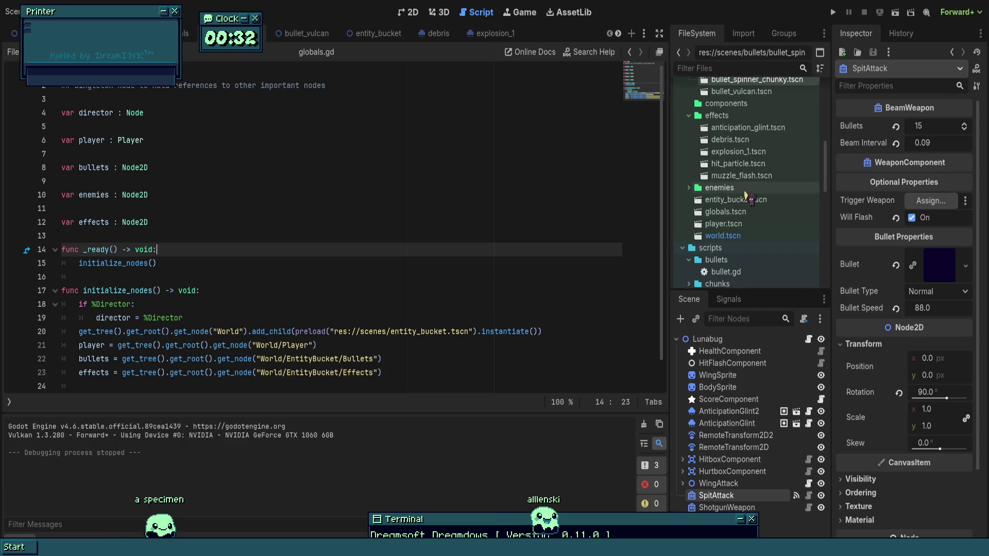
{"action": "left_click", "coordinate": [808, 495]}
{"action": "left_click", "coordinate": [132, 114]}
{"action": "scroll", "coordinate": [131, 114], "scroll_direction": "up", "scroll_amount": 1}
{"action": "left_click", "coordinate": [130, 87]}
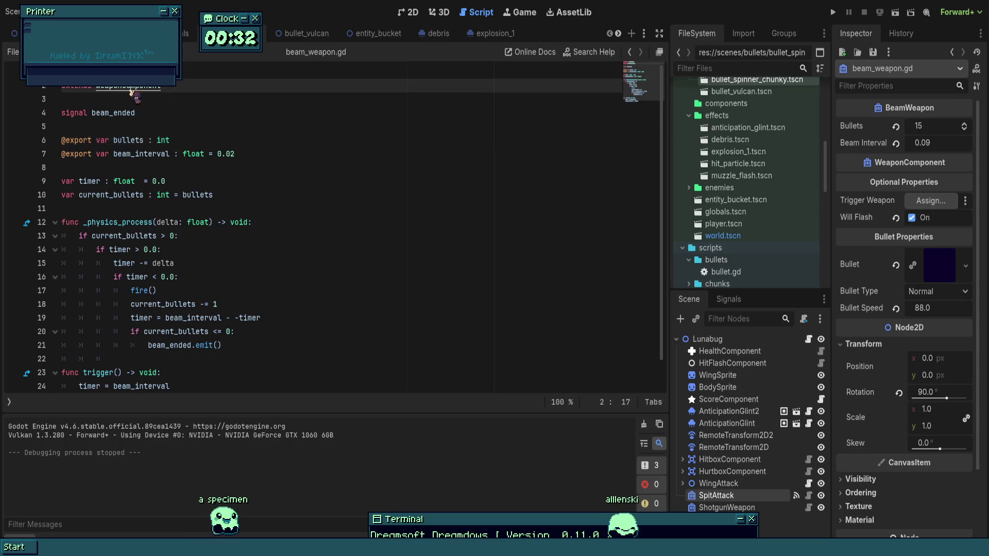
{"action": "left_click", "coordinate": [130, 86], "text": "ctrl"}
Change line 36 to add_child(flash_scene) by removing the Globals.effects prefix, then run the project.
{"action": "scroll", "coordinate": [208, 229], "scroll_direction": "down", "scroll_amount": 8}
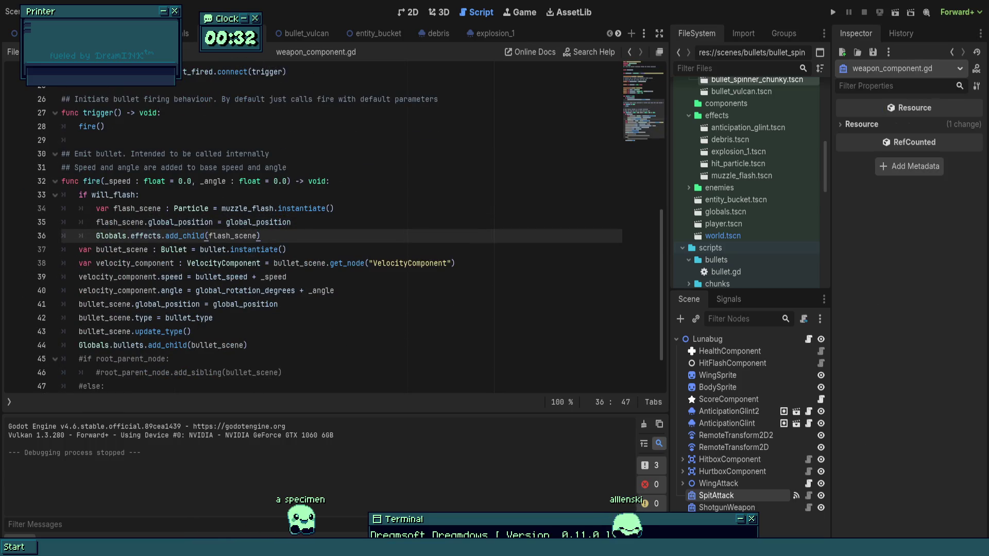
{"action": "left_click_drag", "start_coordinate": [164, 235], "coordinate": [105, 235]}
{"action": "key", "text": "BackSpace"}
{"action": "key", "text": "BackSpace"}
{"action": "key", "text": "BackSpace"}
{"action": "left_click", "coordinate": [290, 181]}
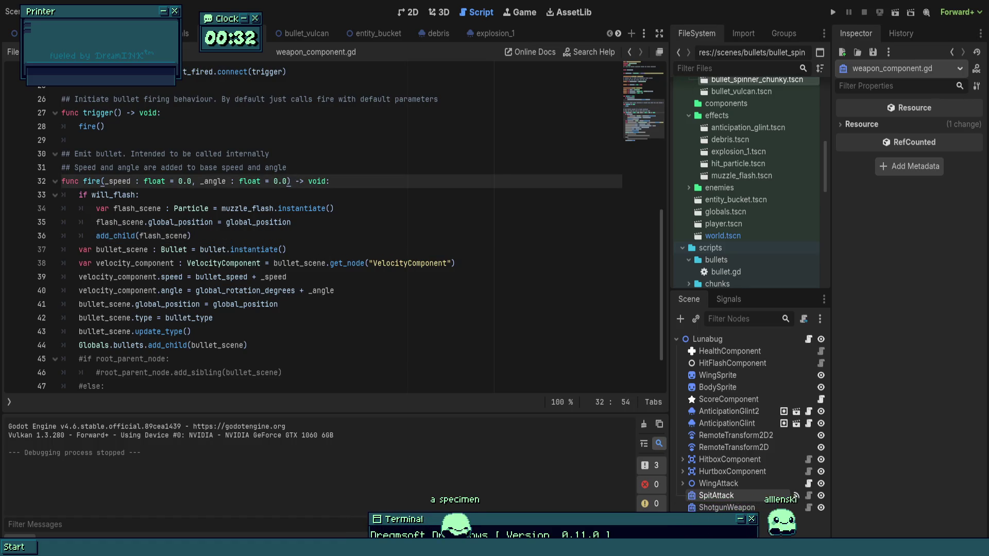
{"action": "left_click", "coordinate": [832, 12]}
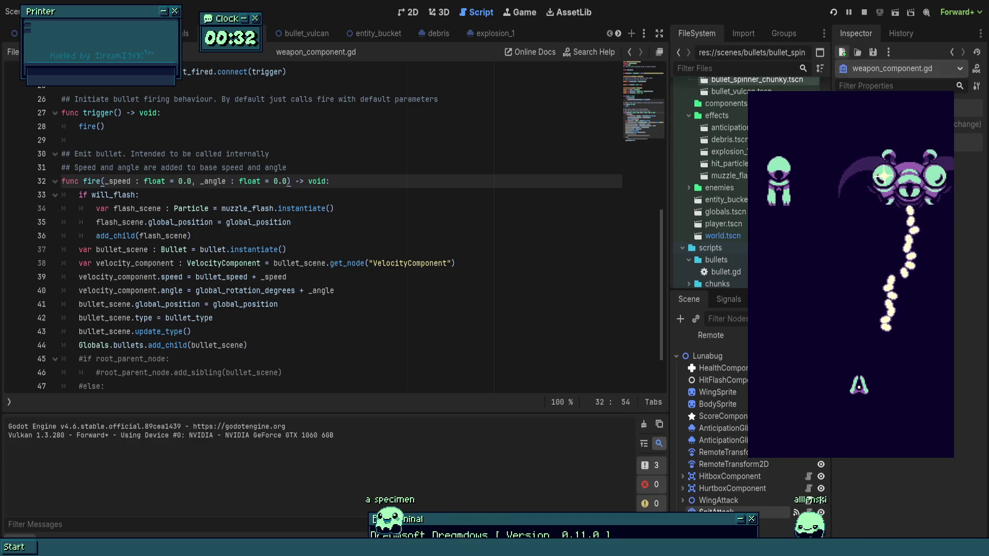
Stop the game and comment out line 35 setting the flash's global_position.
{"action": "key", "text": "F8"}
{"action": "left_click", "coordinate": [360, 263]}
{"action": "left_click", "coordinate": [290, 222]}
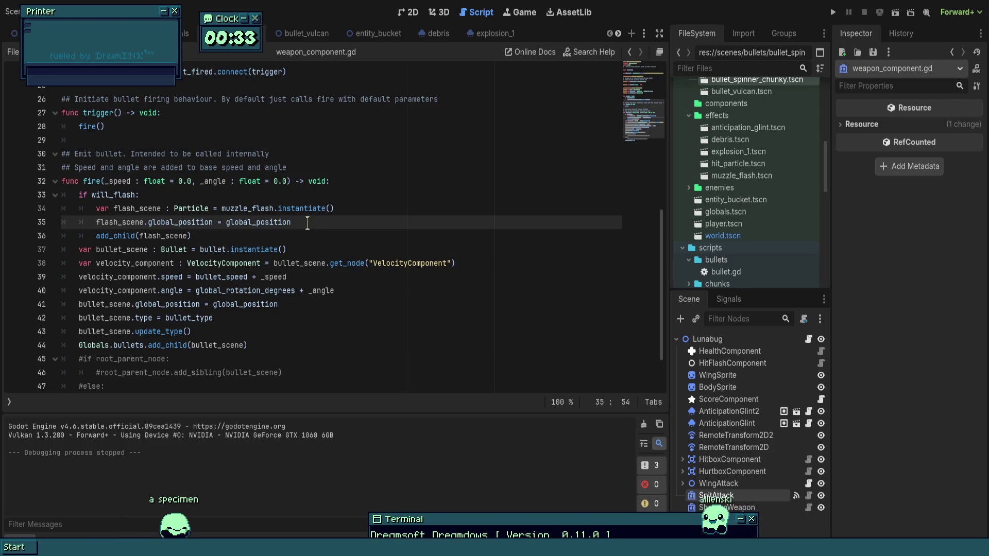
{"action": "key", "text": "Home"}
{"action": "key", "text": "ctrl+k"}
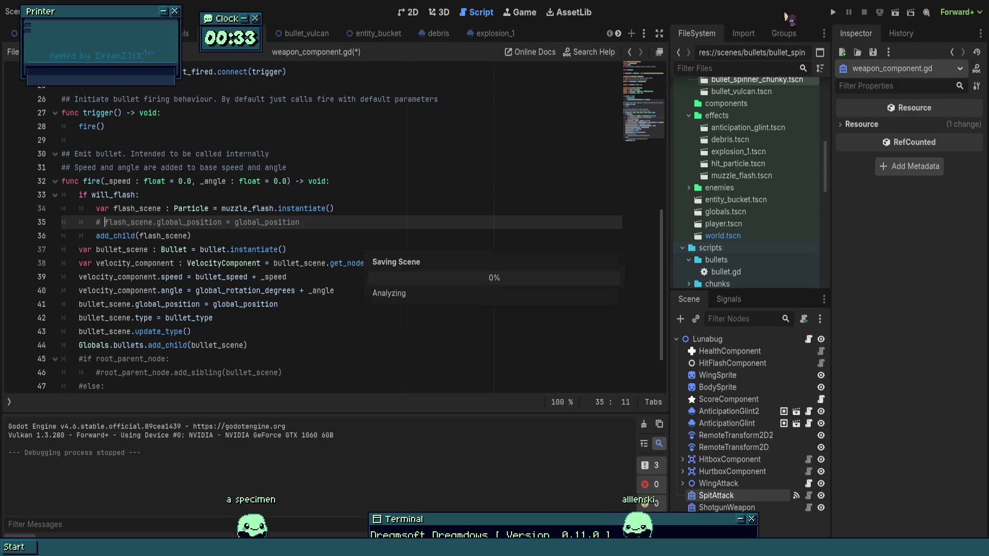
Run the project, steer the ship right and left, then stop the game.
{"action": "left_click", "coordinate": [832, 12]}
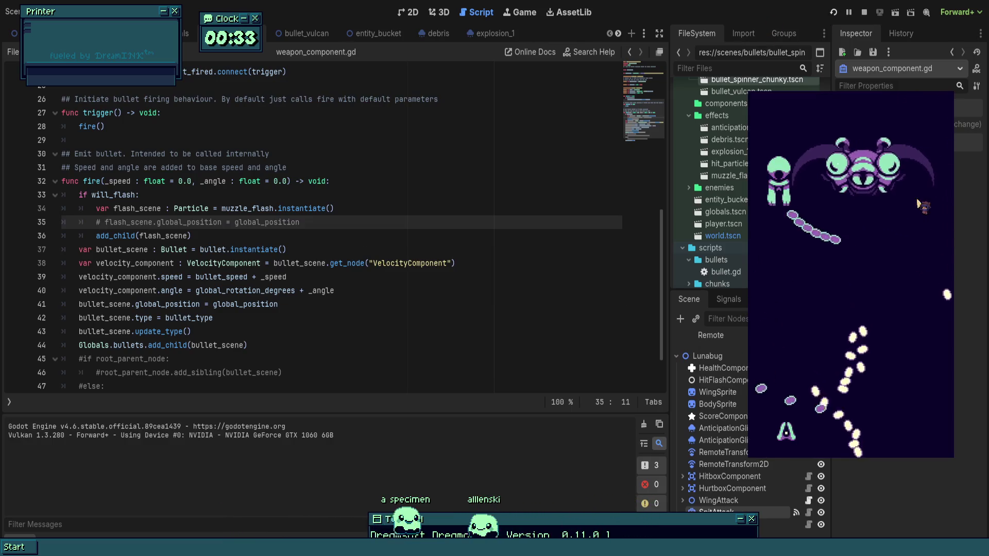
{"action": "key", "text": "Right"}
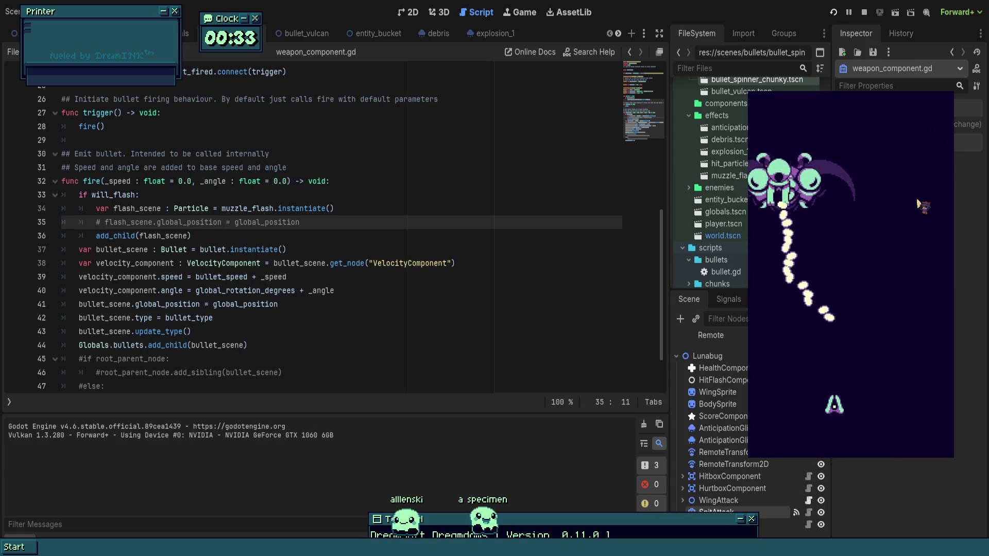
{"action": "key", "text": "Right"}
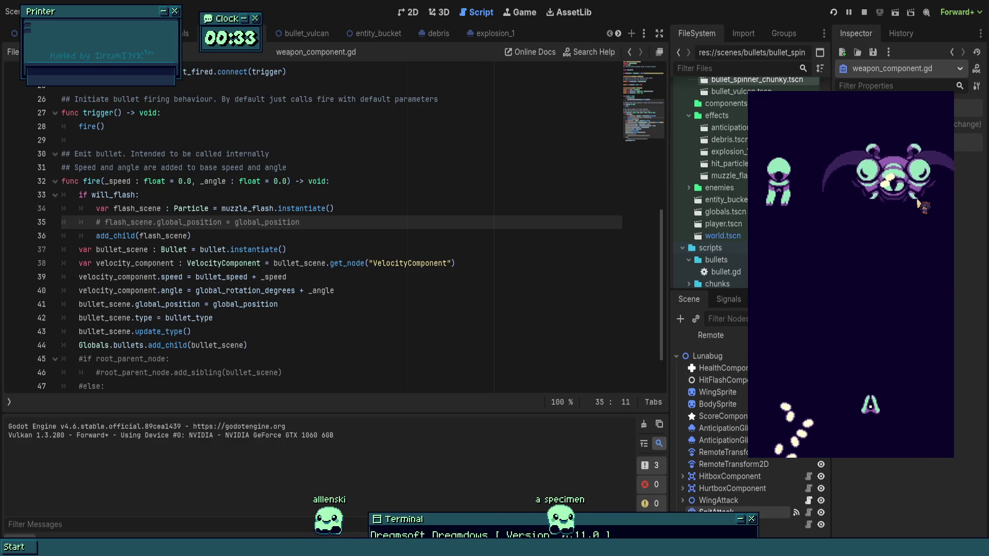
{"action": "key", "text": "Left"}
{"action": "key", "text": "Left"}
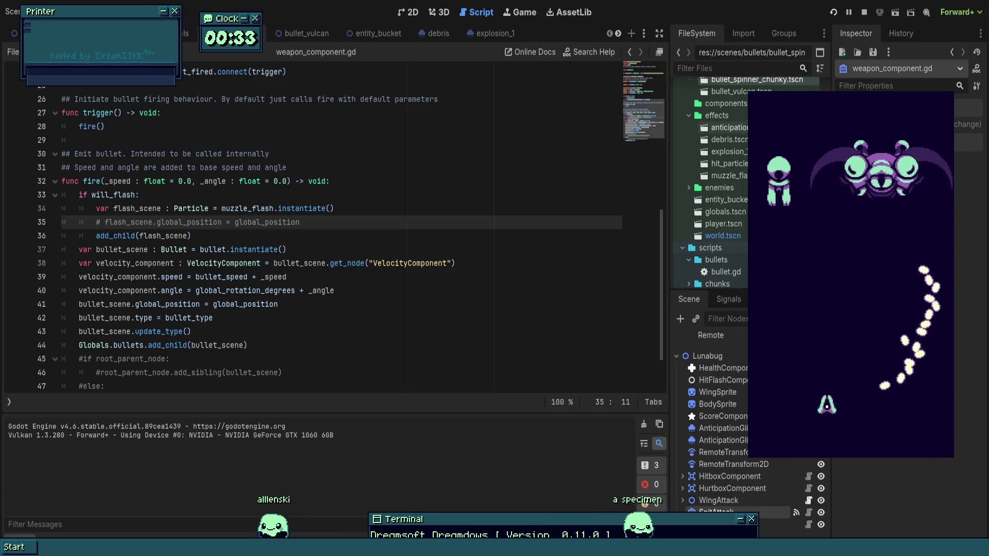
{"action": "key", "text": "Right"}
{"action": "left_click", "coordinate": [864, 12]}
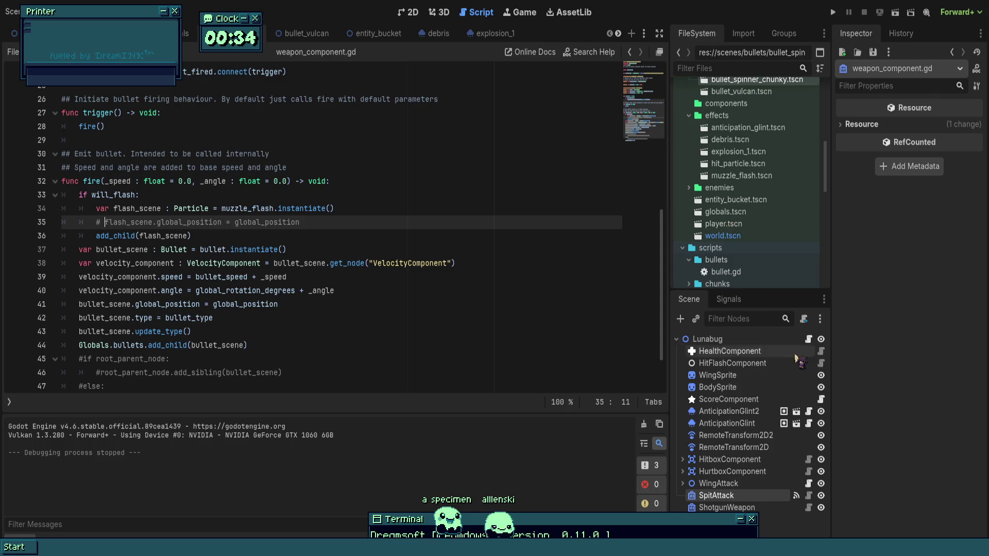
Look over the timer countdown code in SpitAttack's beam_weapon.gd.
{"action": "left_click", "coordinate": [809, 496]}
{"action": "left_click", "coordinate": [175, 263]}
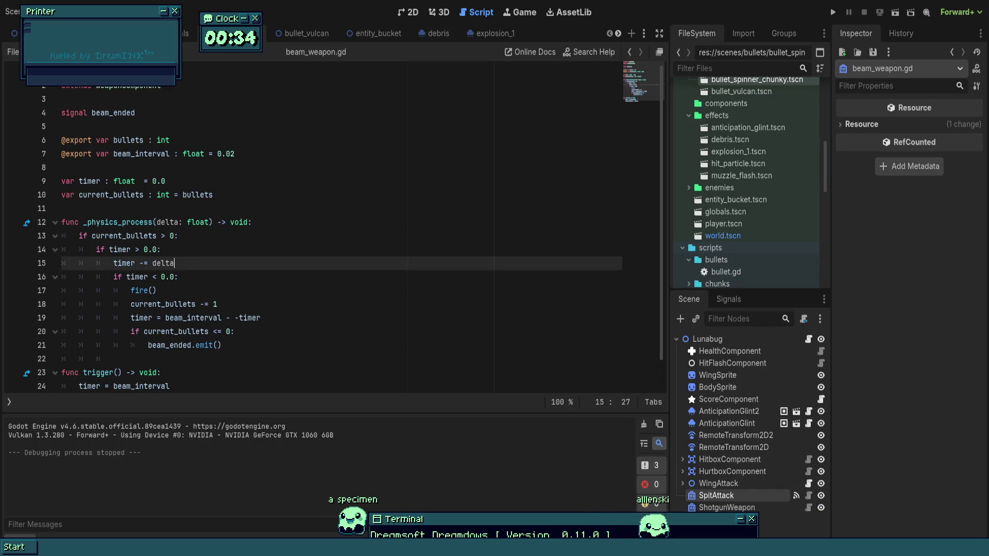
{"action": "left_click", "coordinate": [629, 54]}
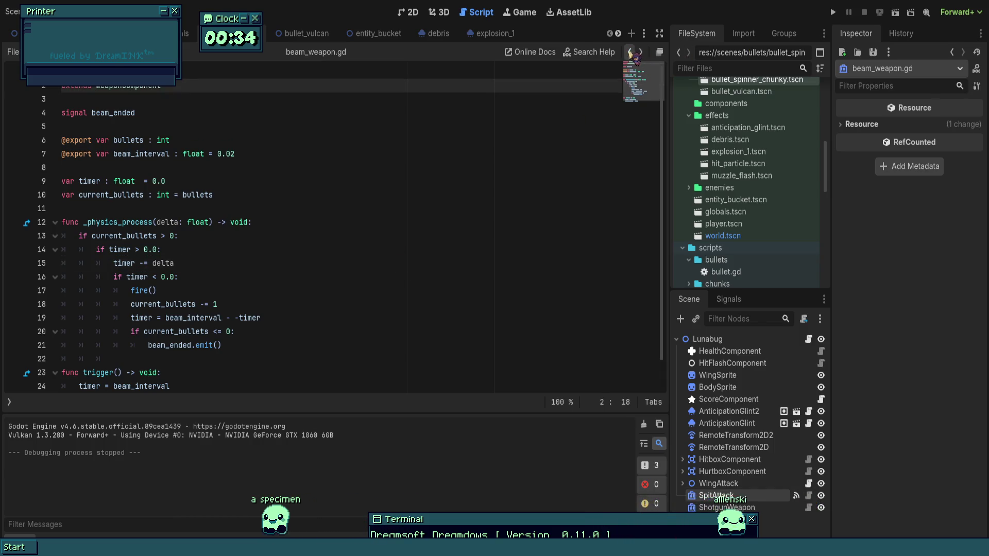
{"action": "left_click", "coordinate": [629, 54]}
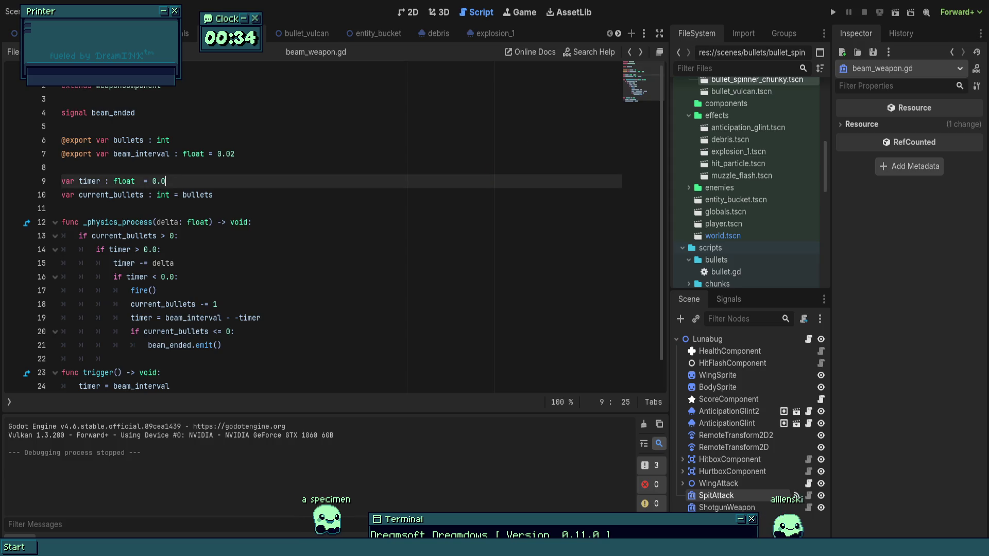
Open world.tscn, then muzzle_flash.tscn from the FileSystem dock.
{"action": "double_click", "coordinate": [740, 237]}
{"action": "scroll", "coordinate": [745, 245], "scroll_direction": "down", "scroll_amount": 3}
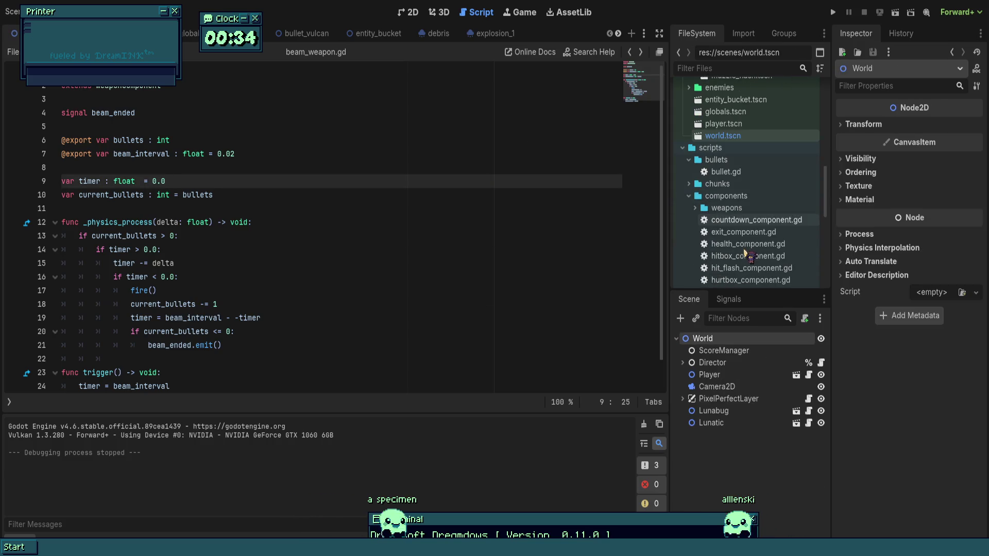
{"action": "scroll", "coordinate": [746, 248], "scroll_direction": "down", "scroll_amount": 5}
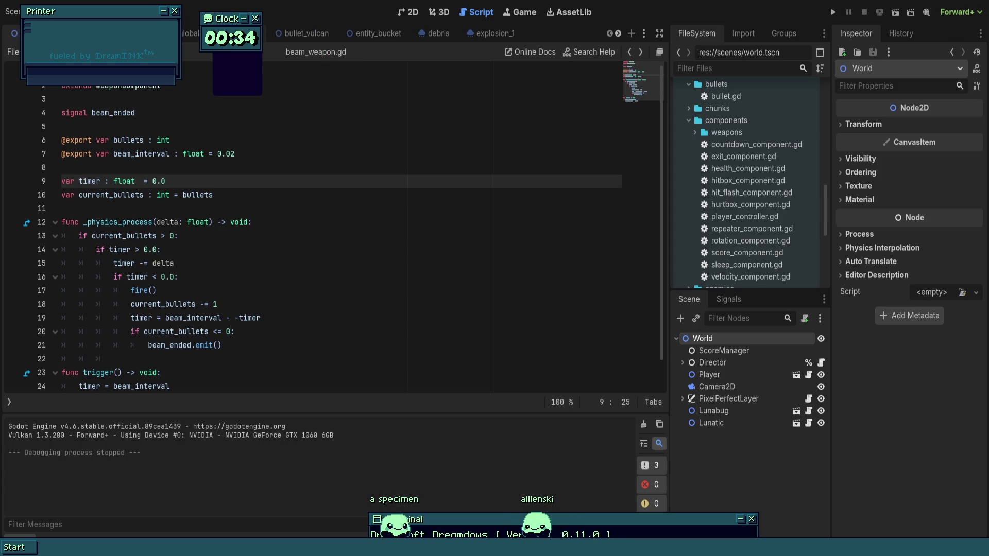
{"action": "scroll", "coordinate": [445, 33], "scroll_direction": "down", "scroll_amount": 2}
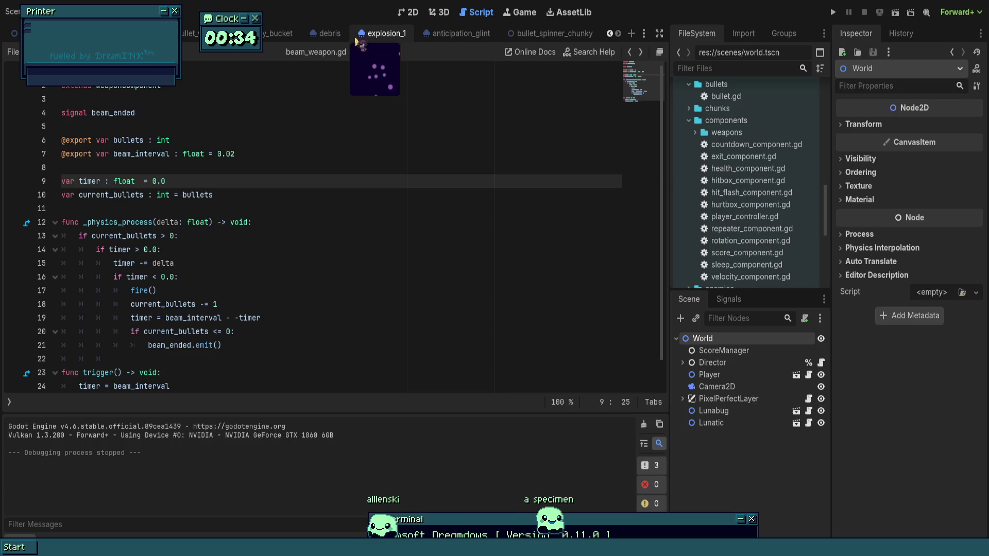
{"action": "scroll", "coordinate": [742, 205], "scroll_direction": "up", "scroll_amount": 10}
{"action": "double_click", "coordinate": [747, 200]}
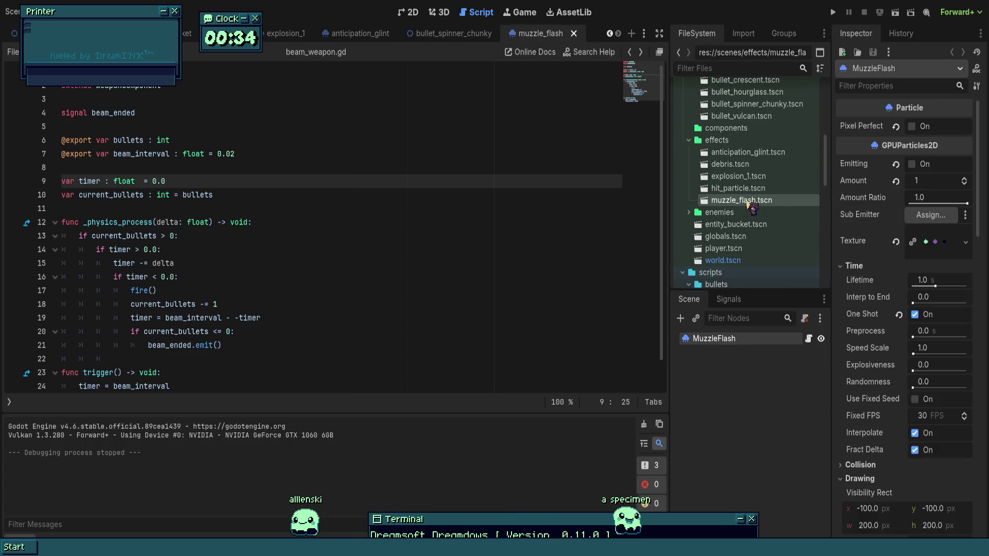
Set MuzzleFlash's Z Index to 10 and test the layering in a game run.
{"action": "scroll", "coordinate": [869, 350], "scroll_direction": "down", "scroll_amount": 5}
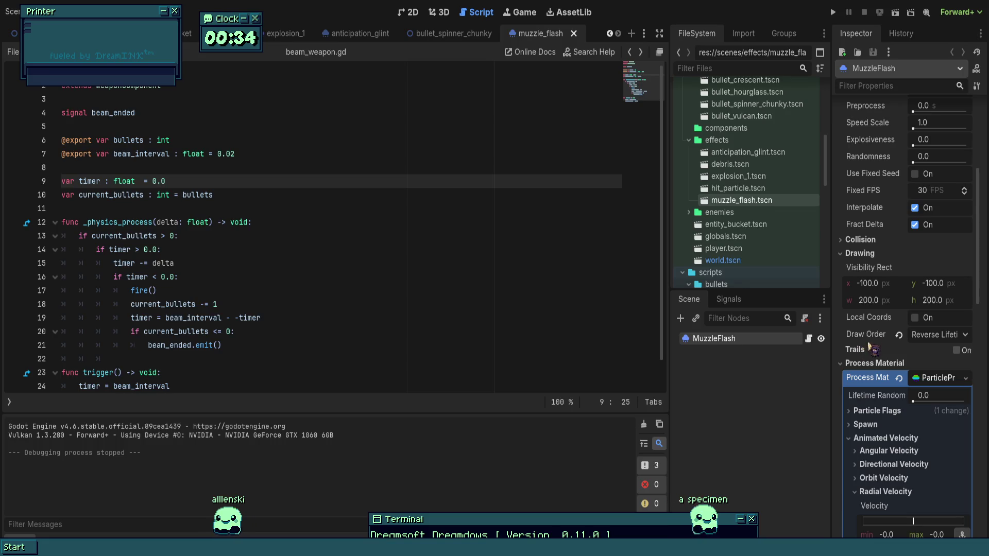
{"action": "scroll", "coordinate": [869, 350], "scroll_direction": "down", "scroll_amount": 10}
{"action": "left_click", "coordinate": [942, 434]}
{"action": "type", "text": "10"}
{"action": "key", "text": "Return"}
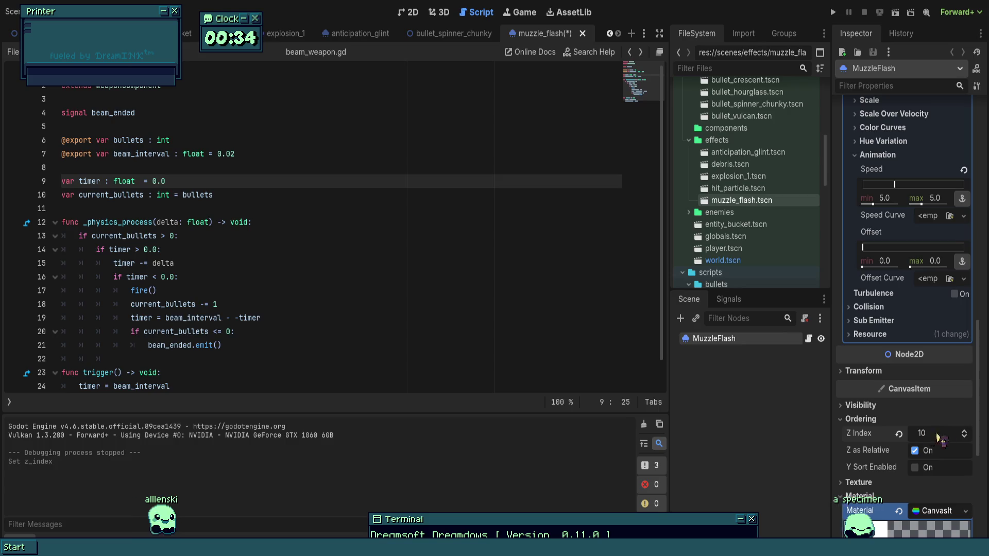
{"action": "left_click", "coordinate": [409, 12]}
{"action": "key", "text": "F5"}
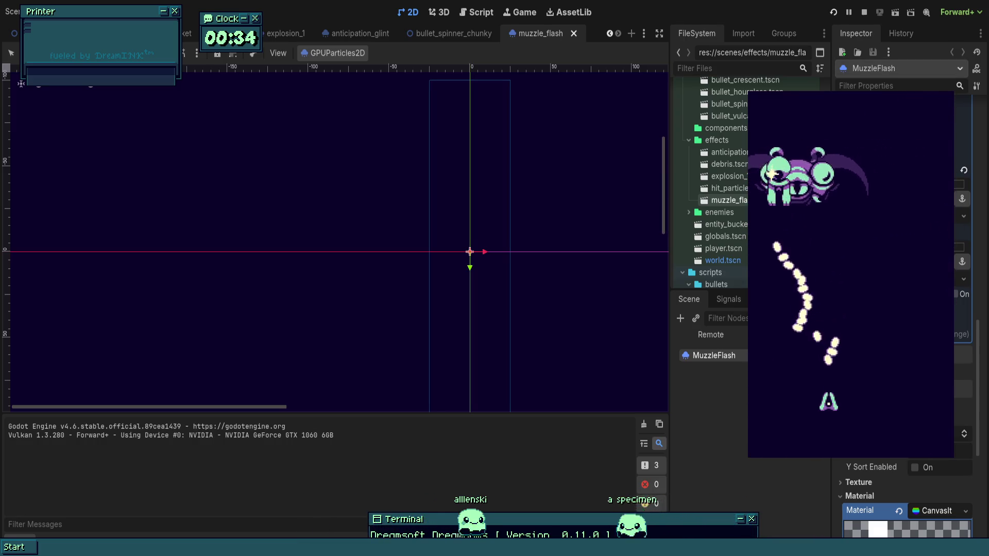
{"action": "key", "text": "F8"}
Undo the Z Index back to -5 and return to the beam_weapon.gd script.
{"action": "key", "text": "ctrl+z"}
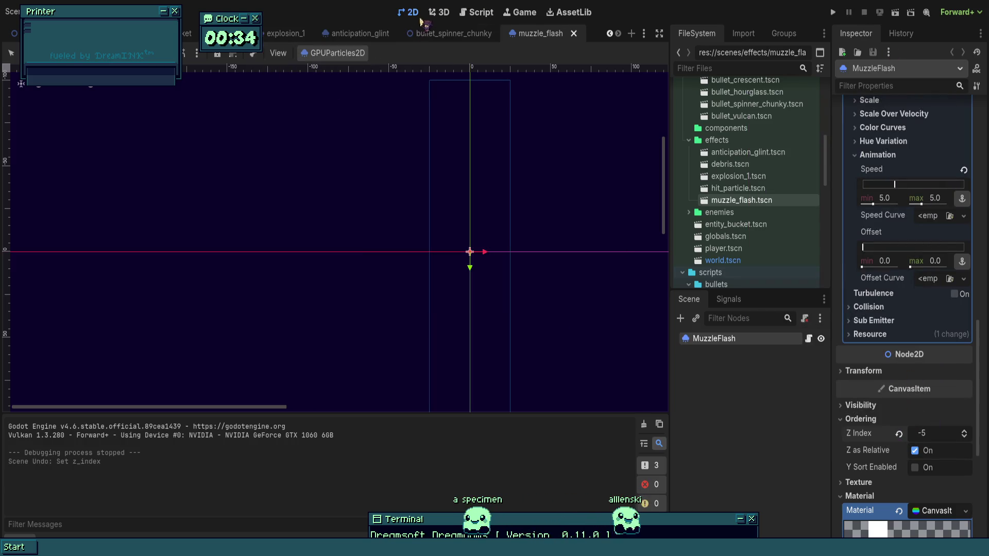
{"action": "left_click", "coordinate": [475, 12]}
{"action": "left_click", "coordinate": [404, 14]}
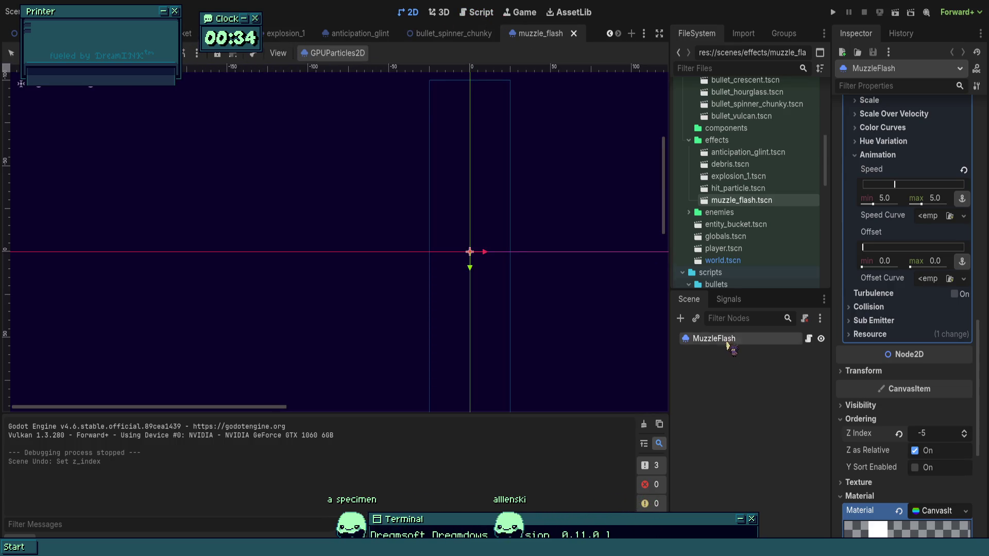
{"action": "left_click", "coordinate": [475, 13]}
{"action": "left_click", "coordinate": [630, 52]}
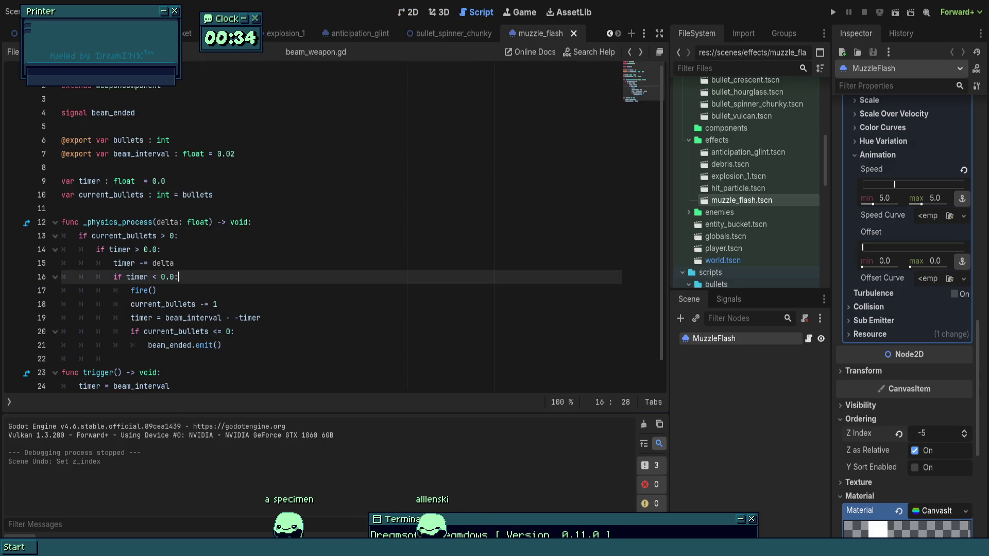
Restore the flash code: uncomment the global_position line and re-add Globals.effects. on line 36.
{"action": "left_click", "coordinate": [629, 52]}
{"action": "key", "text": "ctrl+k"}
{"action": "key", "text": "Down"}
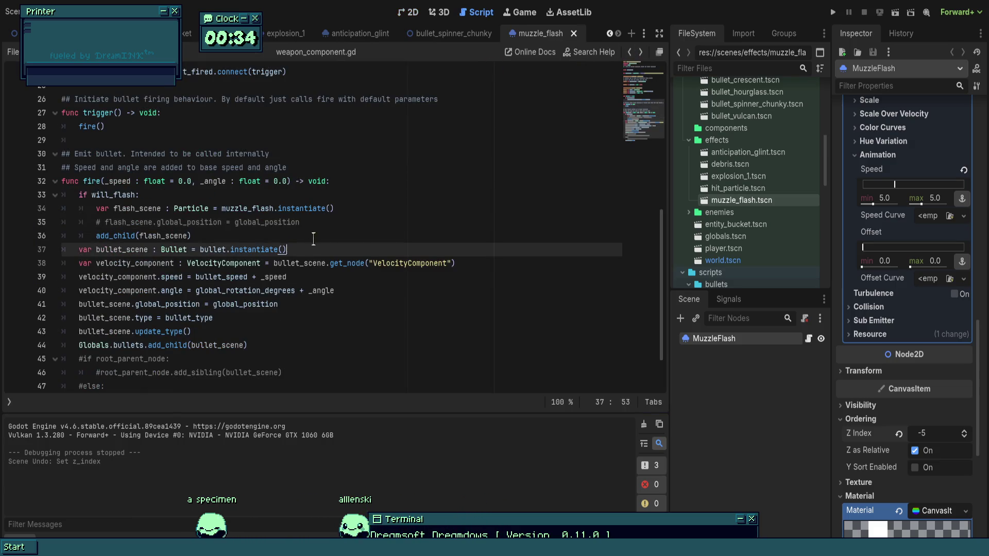
{"action": "type", "text": "Globals.effects."}
{"action": "key", "text": "End"}
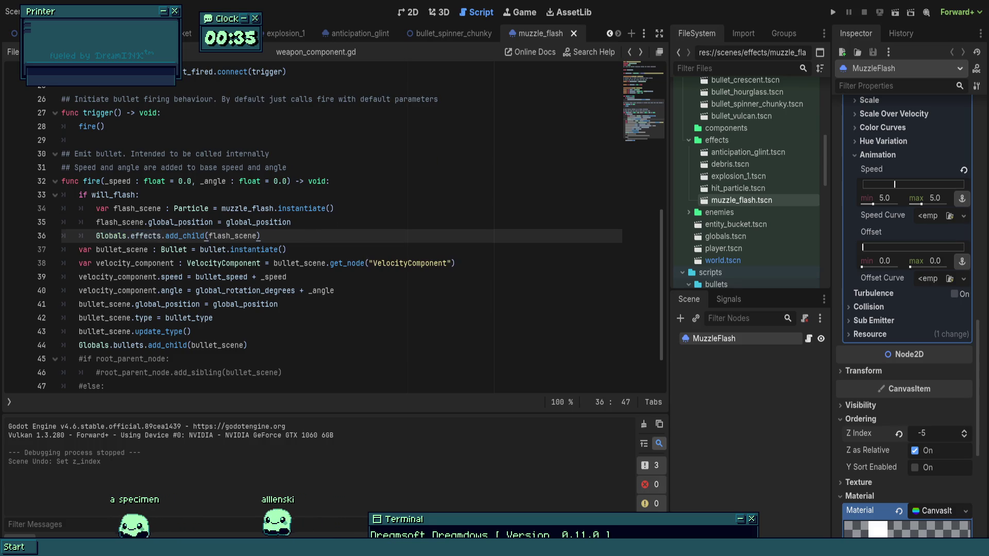
View the Lunabug scene in 2D and close the anticipation_glint and bullet_spinner_chunky tabs.
{"action": "left_click", "coordinate": [14, 33]}
{"action": "left_click", "coordinate": [406, 12]}
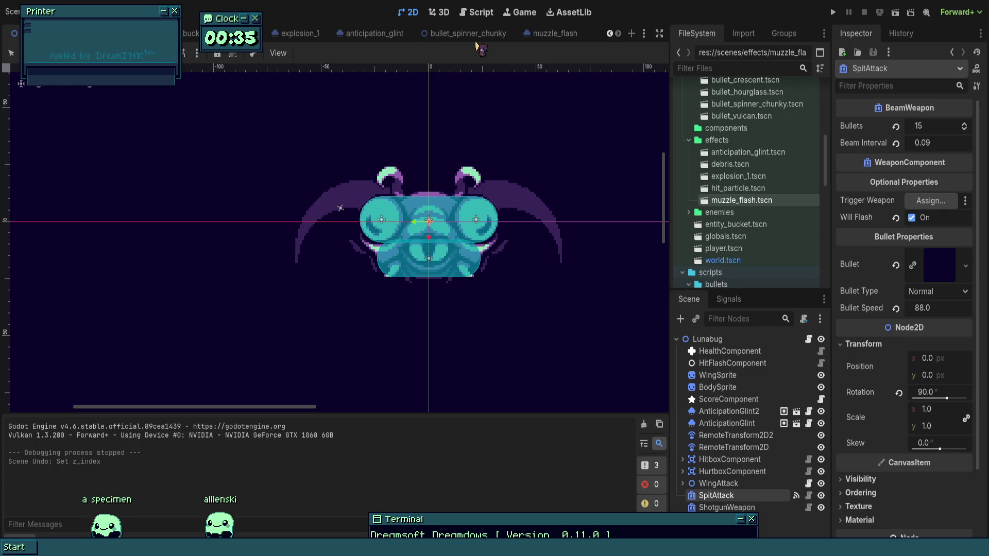
{"action": "scroll", "coordinate": [393, 165], "scroll_direction": "down", "scroll_amount": 2}
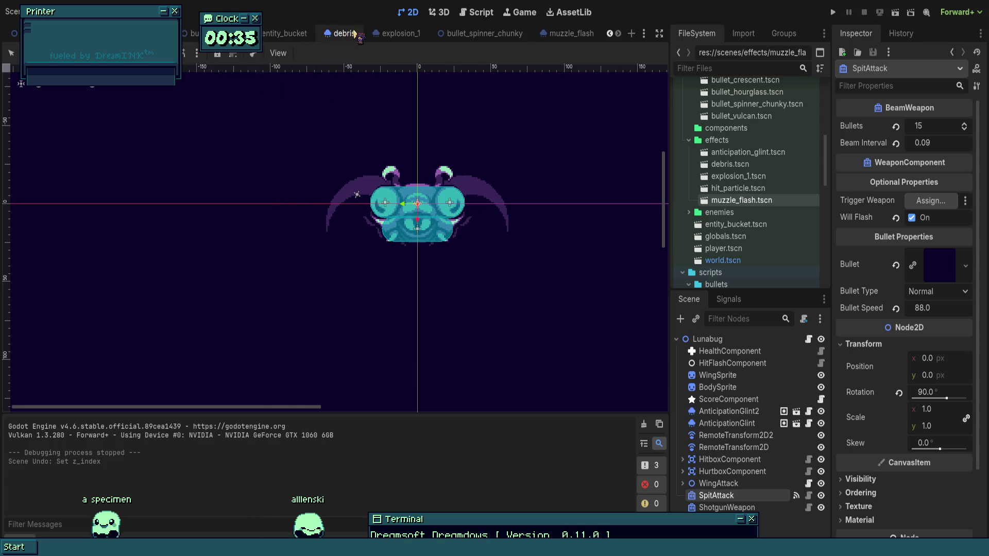
{"action": "middle_click", "coordinate": [376, 33]}
{"action": "left_click", "coordinate": [469, 34]}
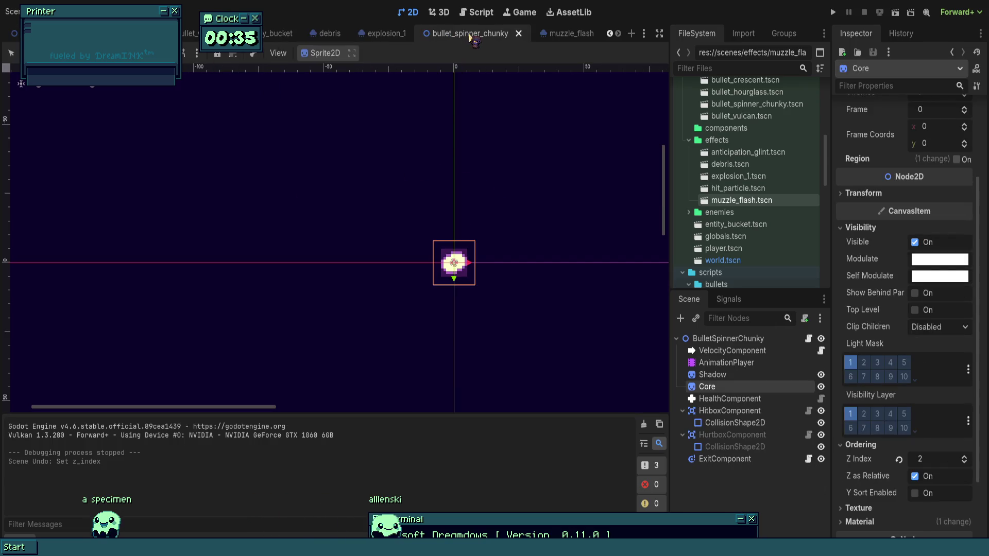
{"action": "middle_click", "coordinate": [470, 36]}
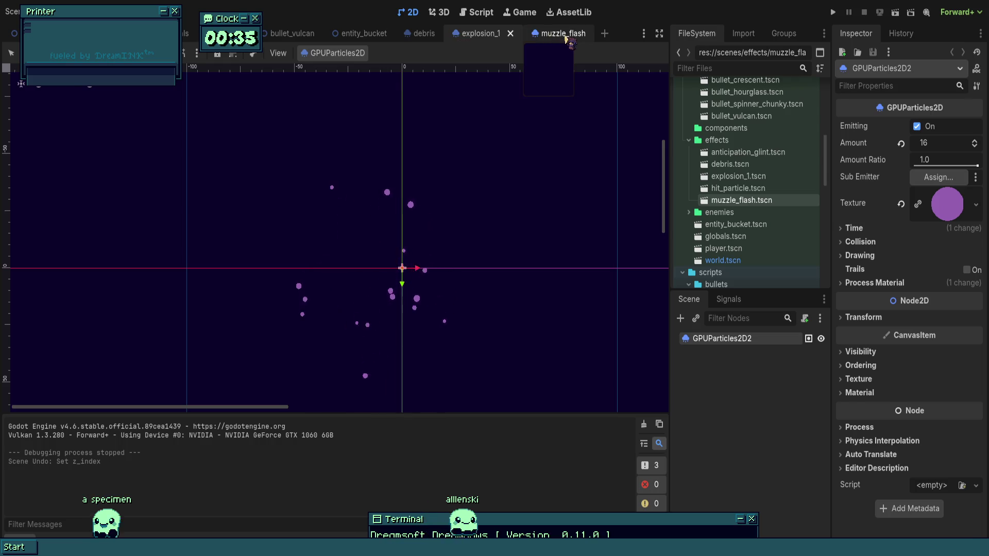
Compare Z Indexes across muzzle_flash, entity_bucket's Effects and debris, ending on bullet_vulcan.
{"action": "left_click", "coordinate": [566, 38]}
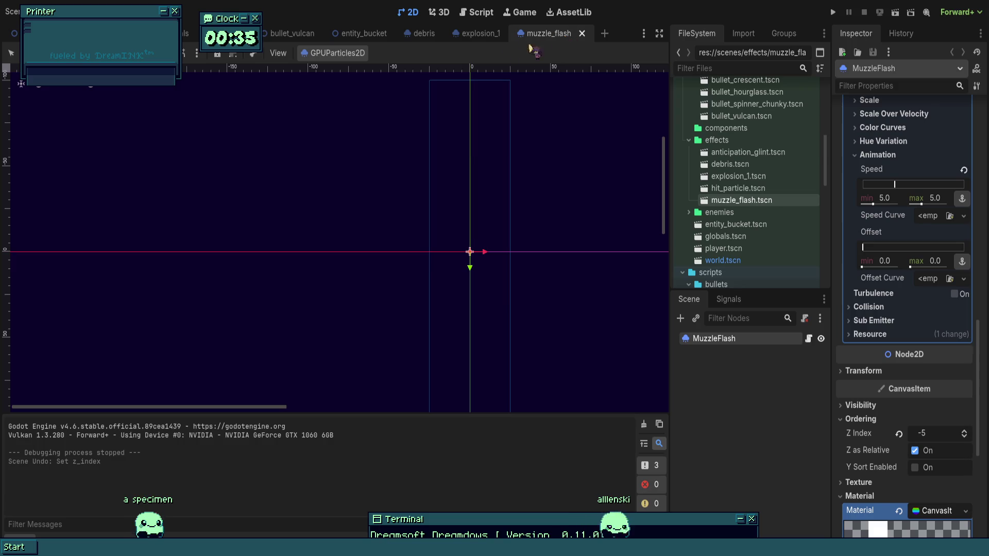
{"action": "left_click", "coordinate": [415, 35]}
{"action": "left_click", "coordinate": [363, 36]}
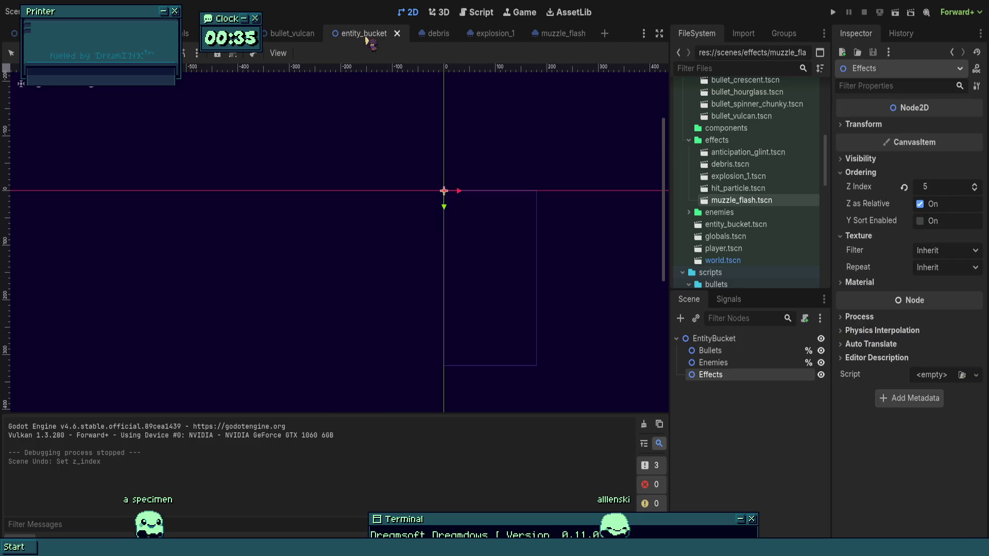
{"action": "left_click", "coordinate": [422, 34]}
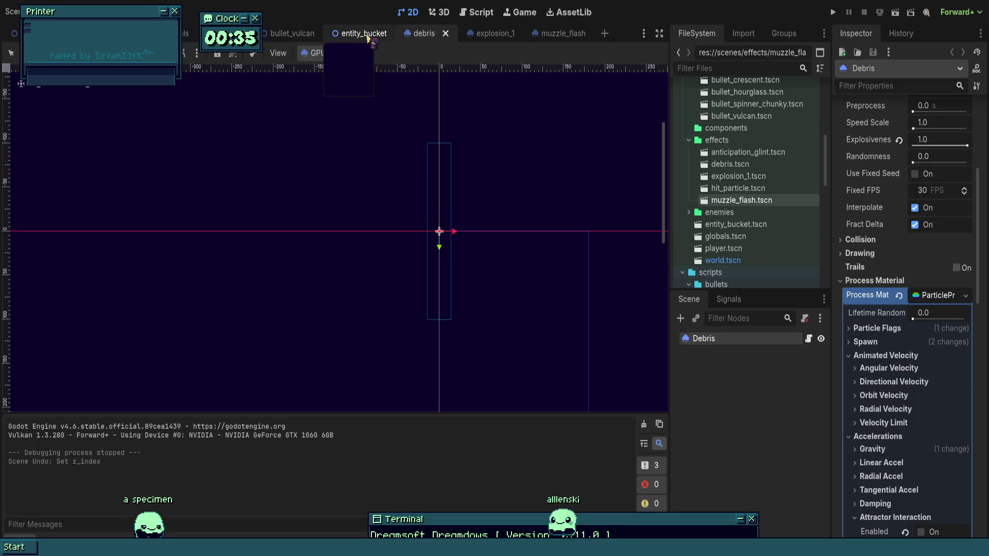
{"action": "left_click", "coordinate": [365, 35]}
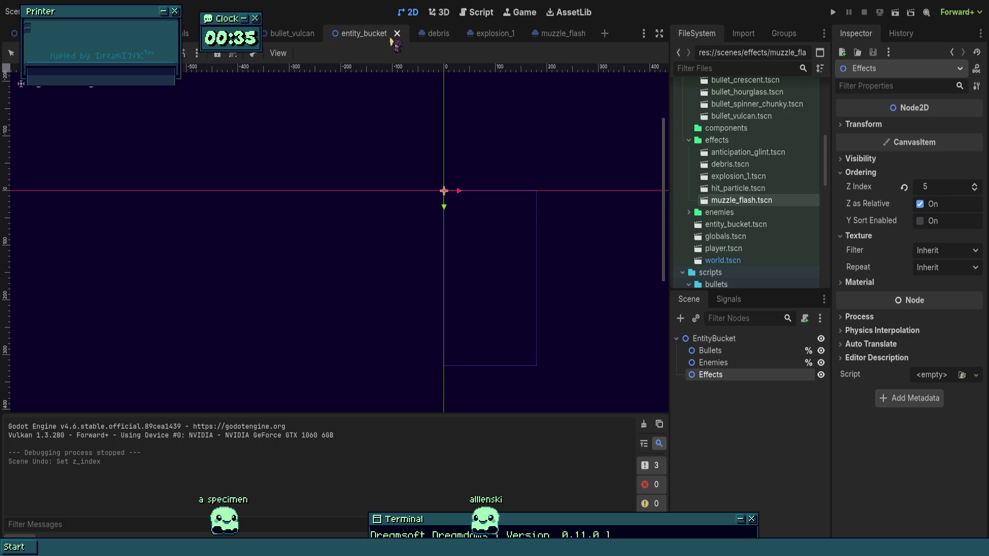
{"action": "left_click", "coordinate": [426, 37]}
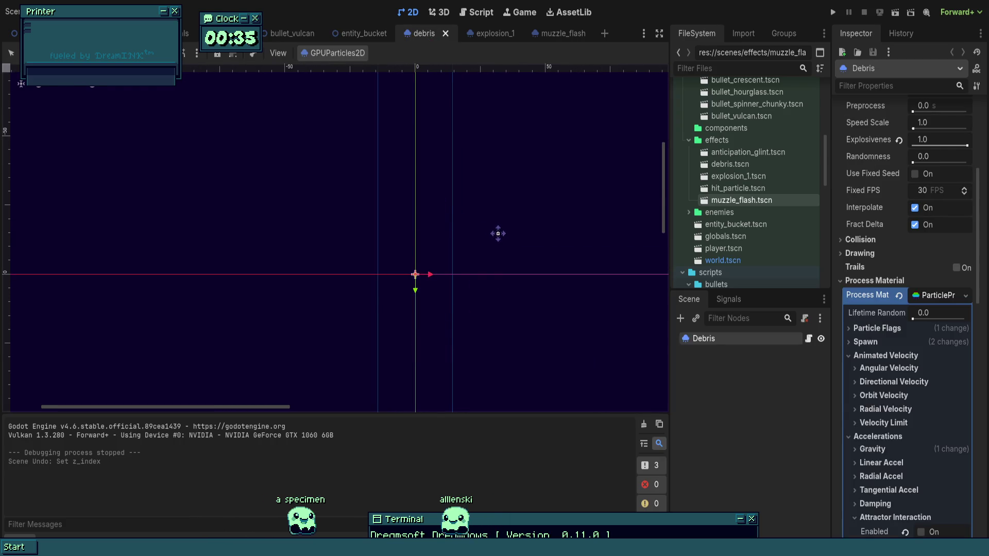
{"action": "left_click", "coordinate": [359, 35]}
{"action": "left_click", "coordinate": [289, 34]}
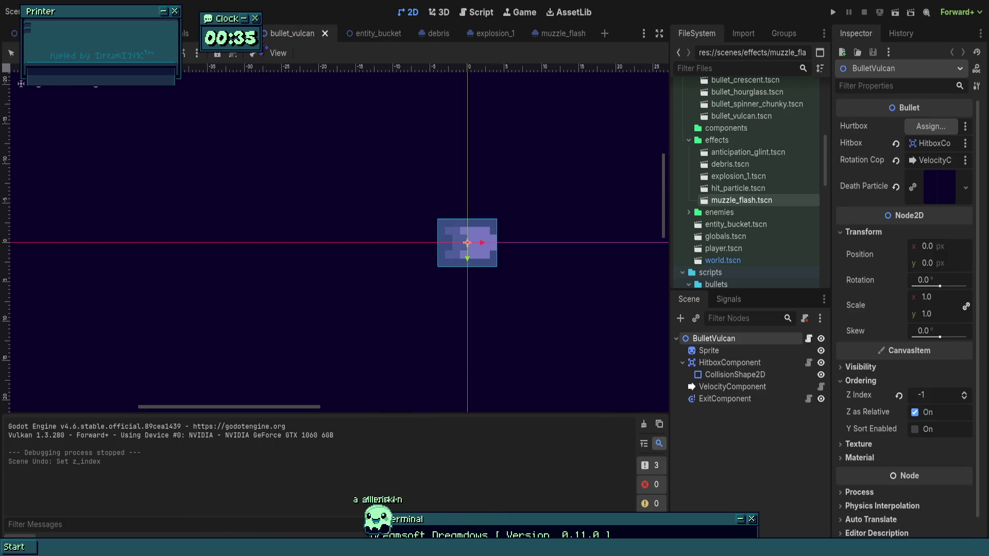
Switch to the world scene and check that the Player sits at Z Index 2.
{"action": "key", "text": "ctrl+shift+Tab"}
{"action": "key", "text": "ctrl+shift+Tab"}
{"action": "key", "text": "ctrl+shift+Tab"}
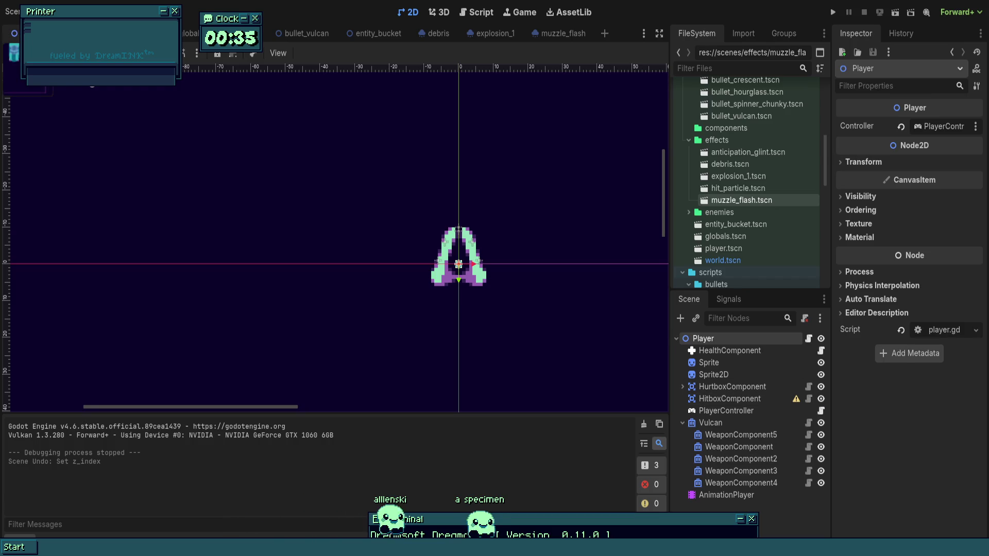
{"action": "key", "text": "ctrl+Tab"}
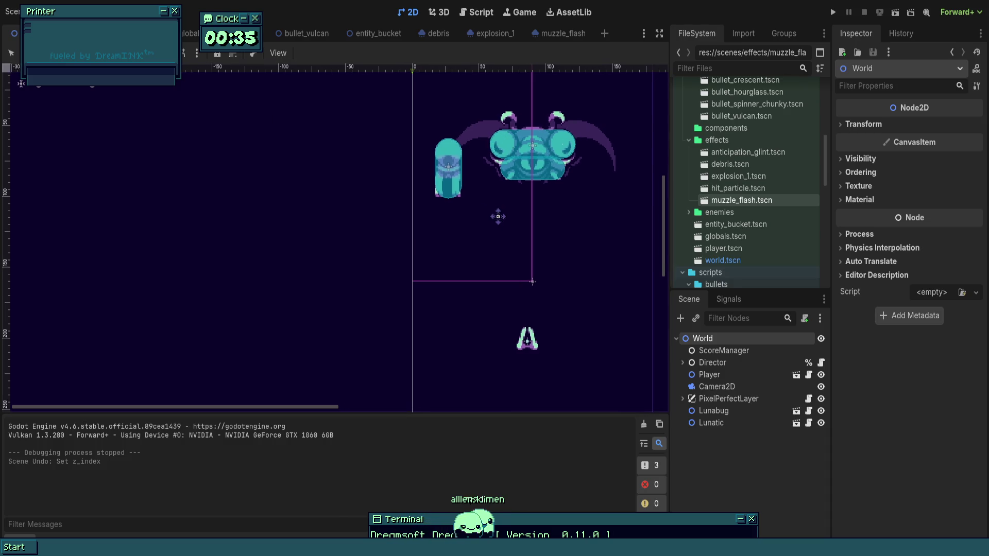
{"action": "left_click_drag", "start_coordinate": [486, 208], "coordinate": [466, 193]}
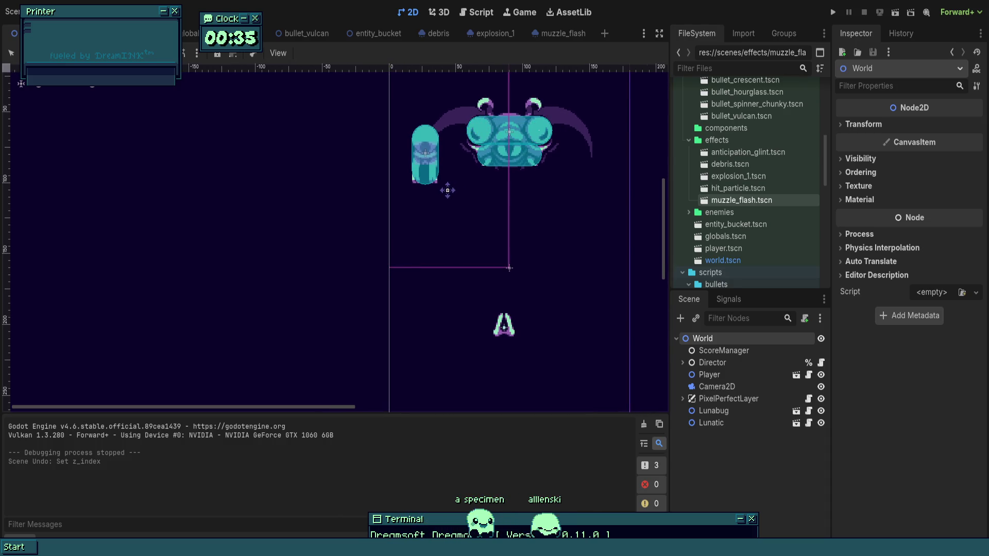
{"action": "left_click", "coordinate": [755, 380]}
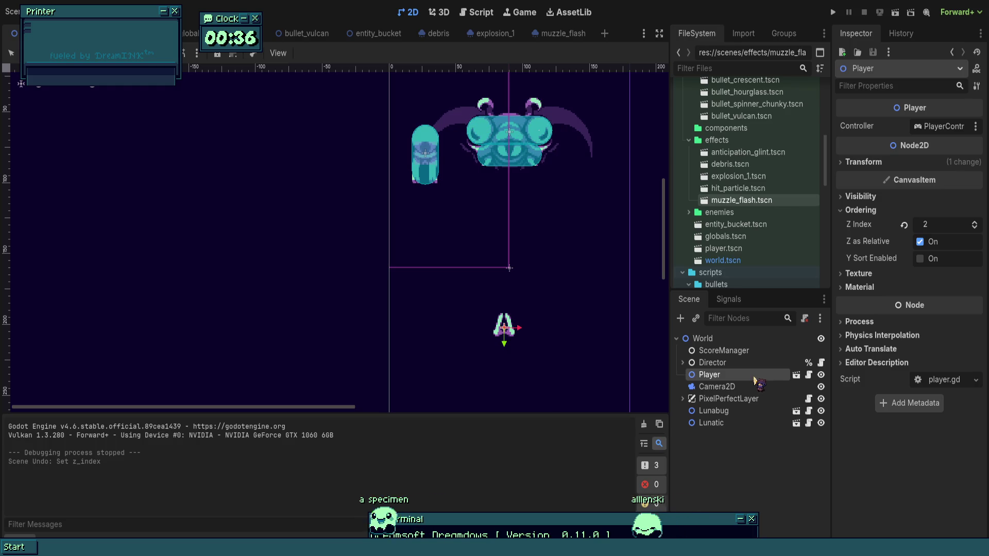
{"action": "left_click", "coordinate": [682, 399]}
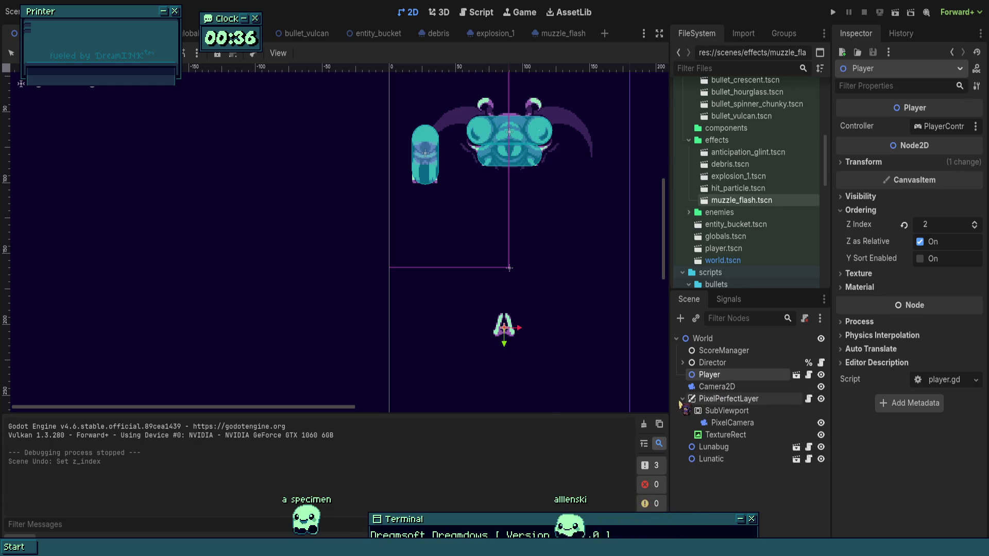
{"action": "left_click", "coordinate": [682, 399]}
{"action": "key", "text": "f"}
Pan and zoom out to show the whole arena with the Player deselected.
{"action": "left_click_drag", "start_coordinate": [356, 206], "coordinate": [477, 261]}
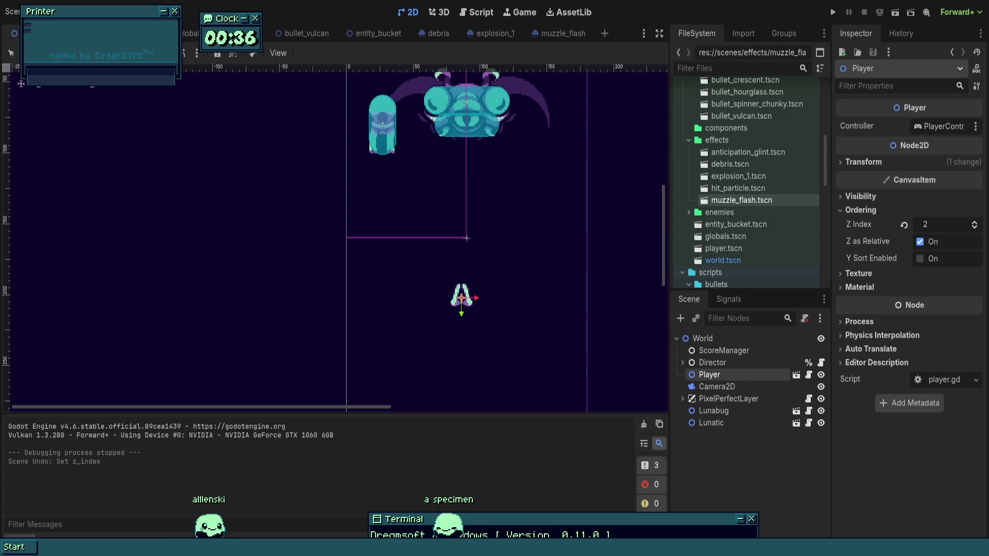
{"action": "scroll", "coordinate": [567, 212], "scroll_direction": "up", "scroll_amount": 2}
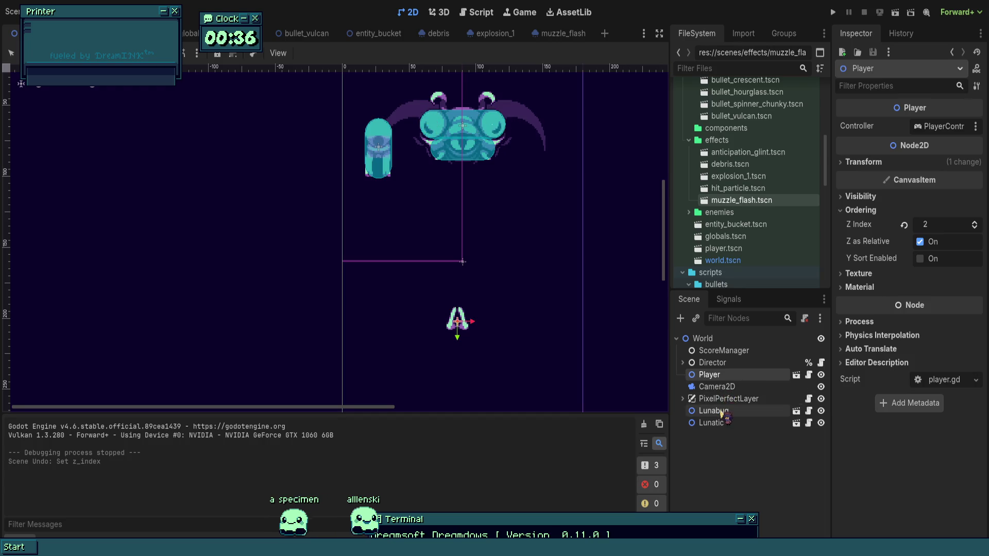
{"action": "left_click", "coordinate": [466, 248]}
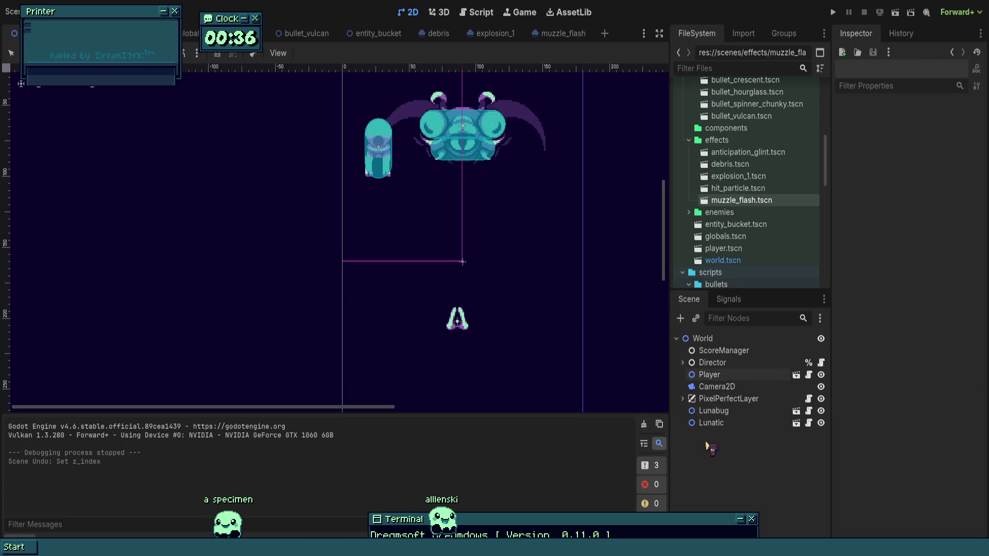
{"action": "scroll", "coordinate": [469, 179], "scroll_direction": "up", "scroll_amount": 1}
{"action": "scroll", "coordinate": [470, 180], "scroll_direction": "down", "scroll_amount": 2}
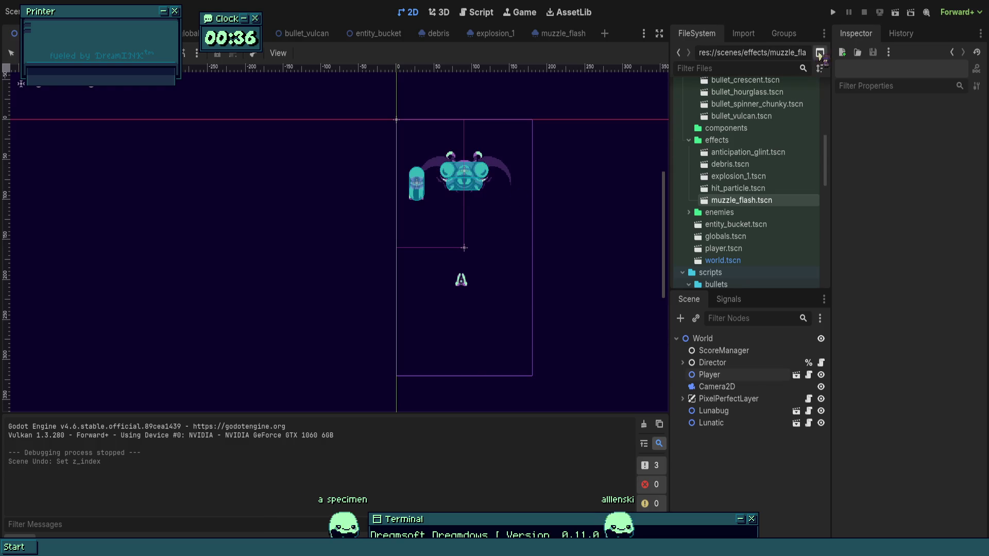
Playtest the ship moving right and left to watch the weapon effects, then open player.gd.
{"action": "left_click", "coordinate": [833, 13]}
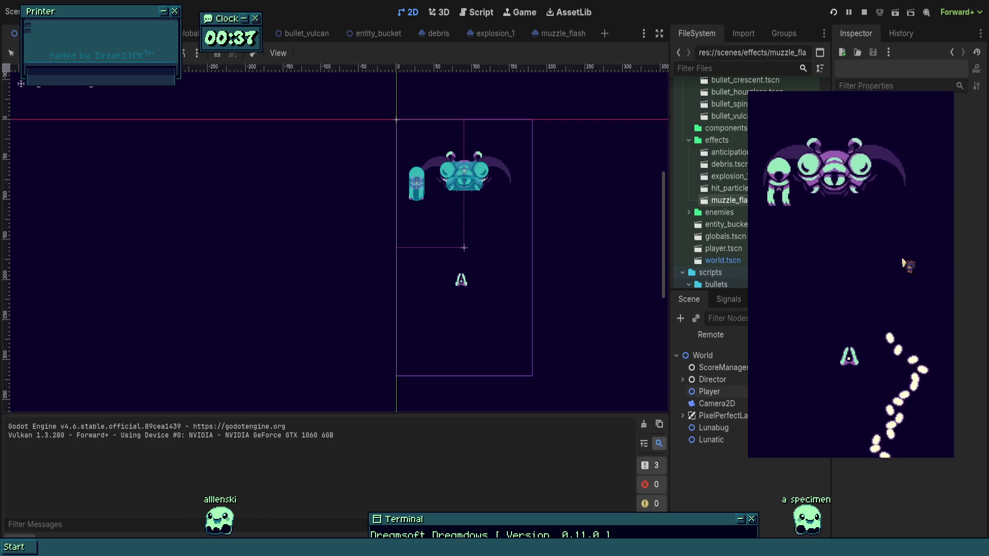
{"action": "key", "text": "Right"}
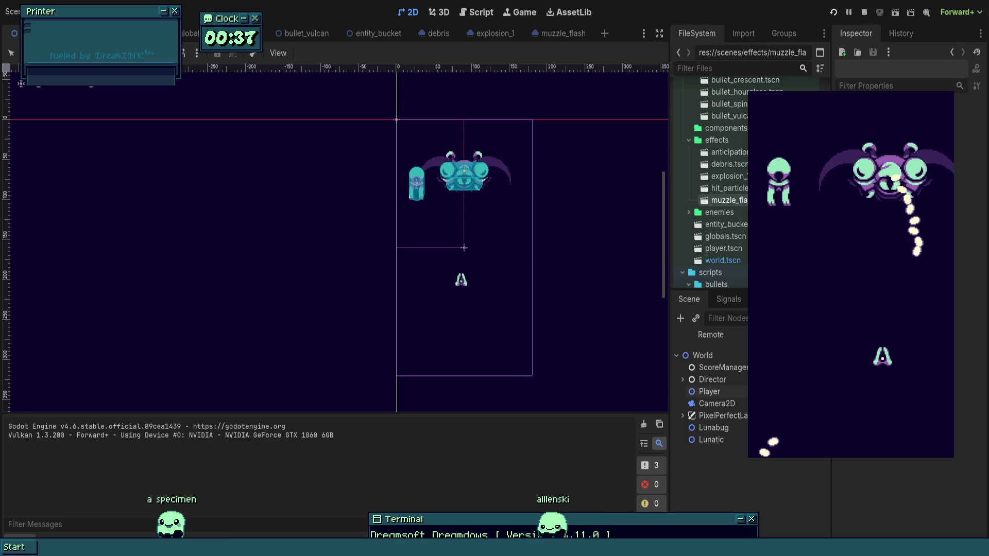
{"action": "key", "text": "Left"}
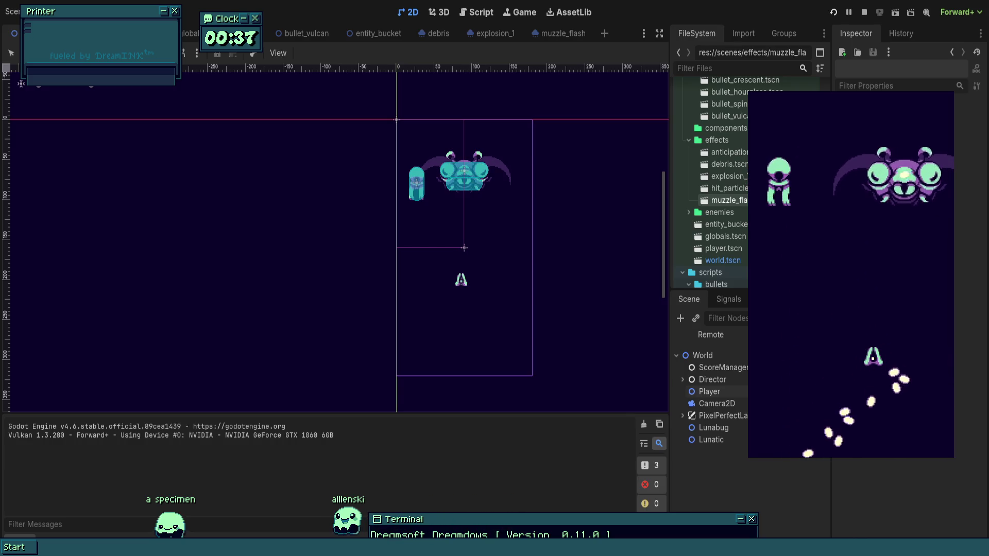
{"action": "key", "text": "Right"}
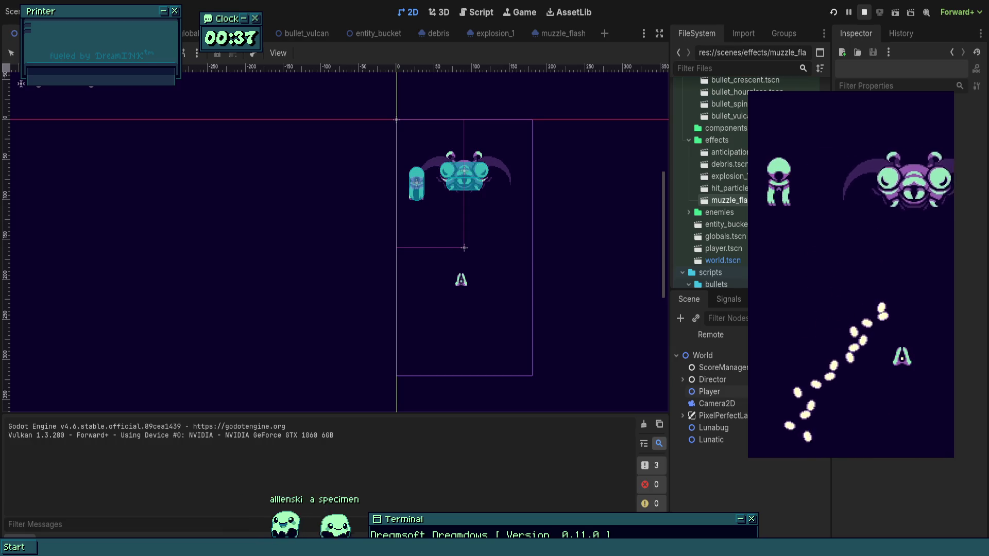
{"action": "key", "text": "F8"}
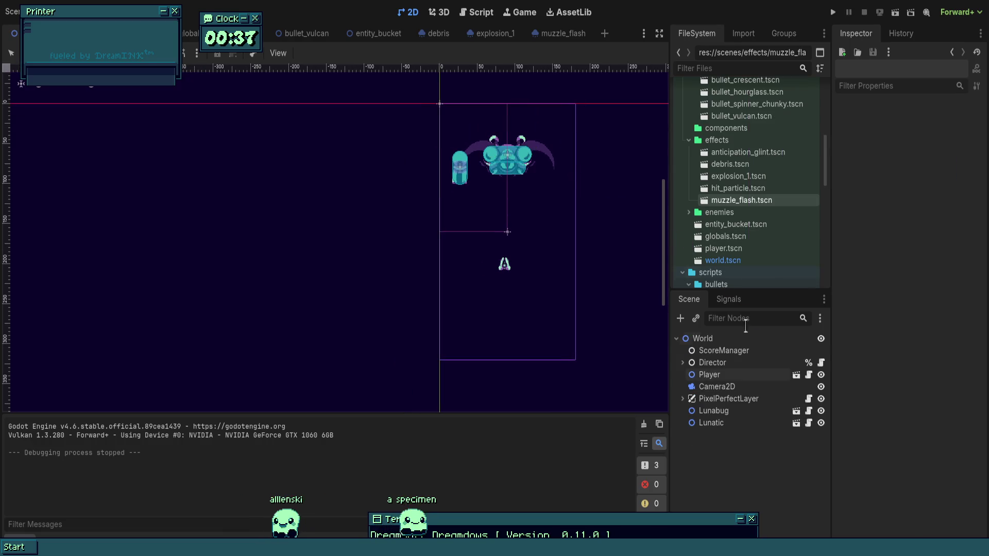
{"action": "left_click", "coordinate": [809, 375]}
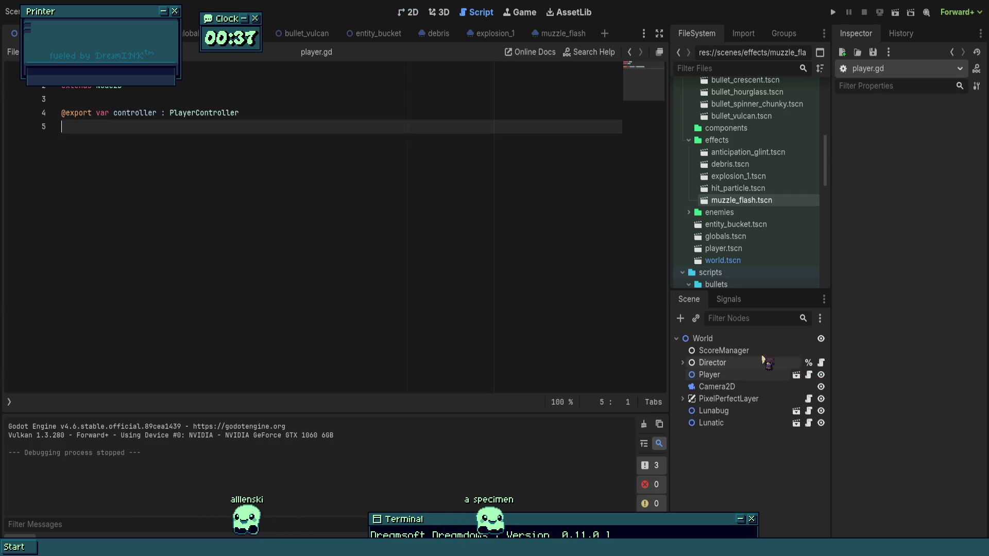
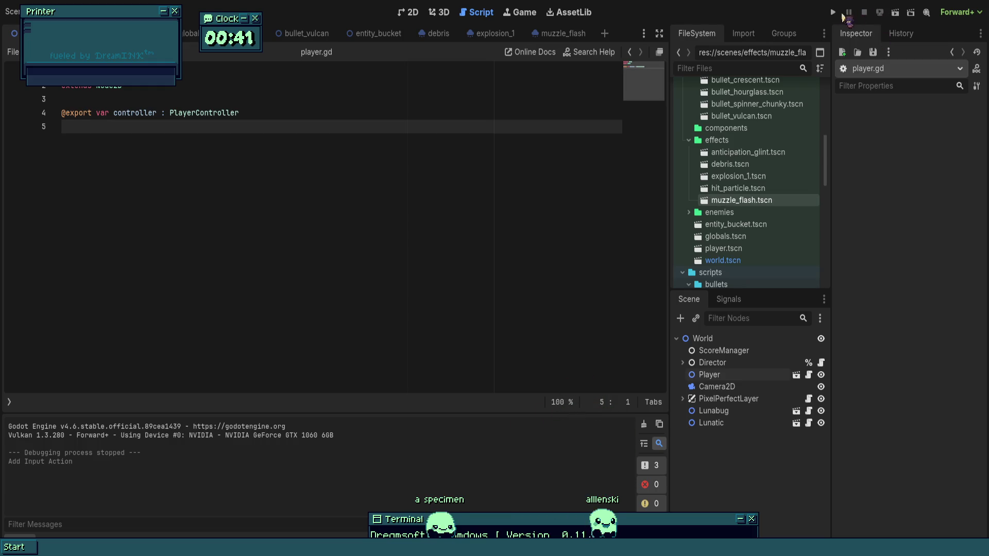
Run the game, fly the player ship around the boss, then stop the run.
{"action": "left_click", "coordinate": [832, 12]}
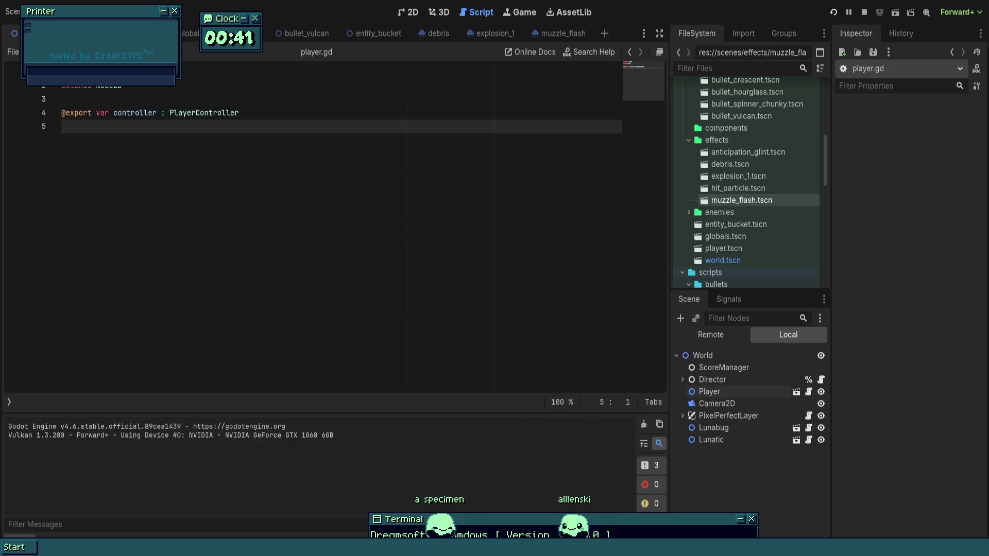
{"action": "key", "text": "Left"}
{"action": "key", "text": "Down"}
{"action": "key", "text": "Right"}
{"action": "key", "text": "Down"}
{"action": "key", "text": "Right"}
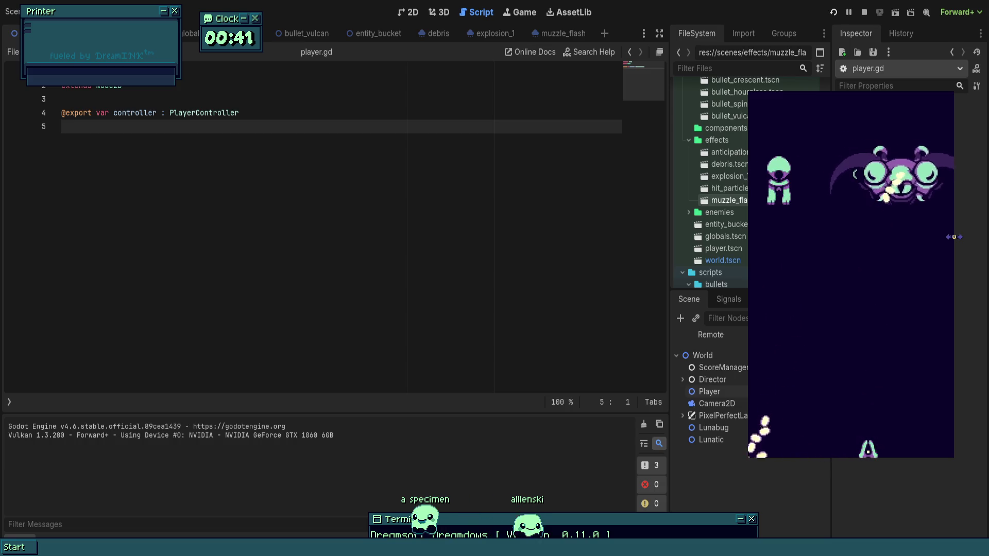
{"action": "key", "text": "Left"}
{"action": "key", "text": "Up"}
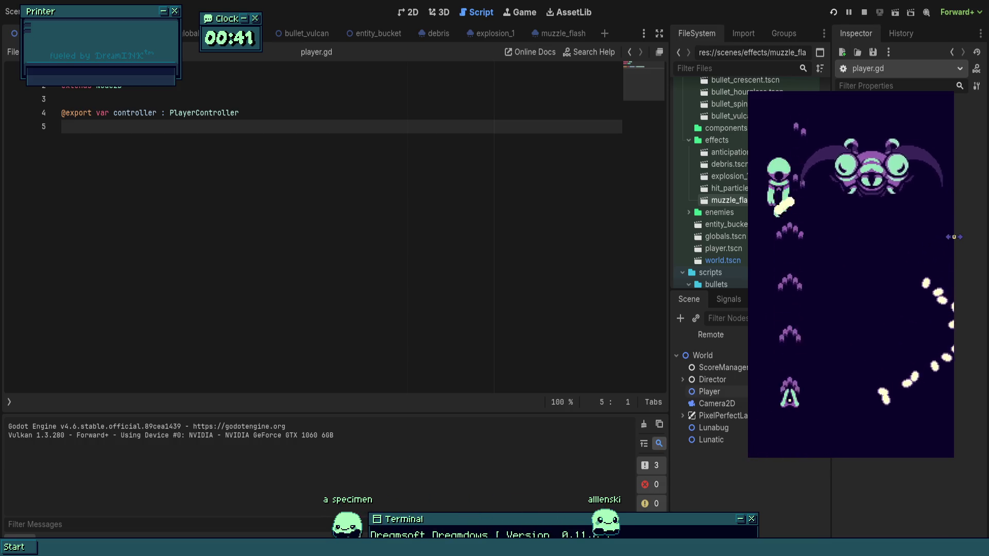
{"action": "key", "text": "Up"}
{"action": "key", "text": "Up"}
{"action": "key", "text": "Left"}
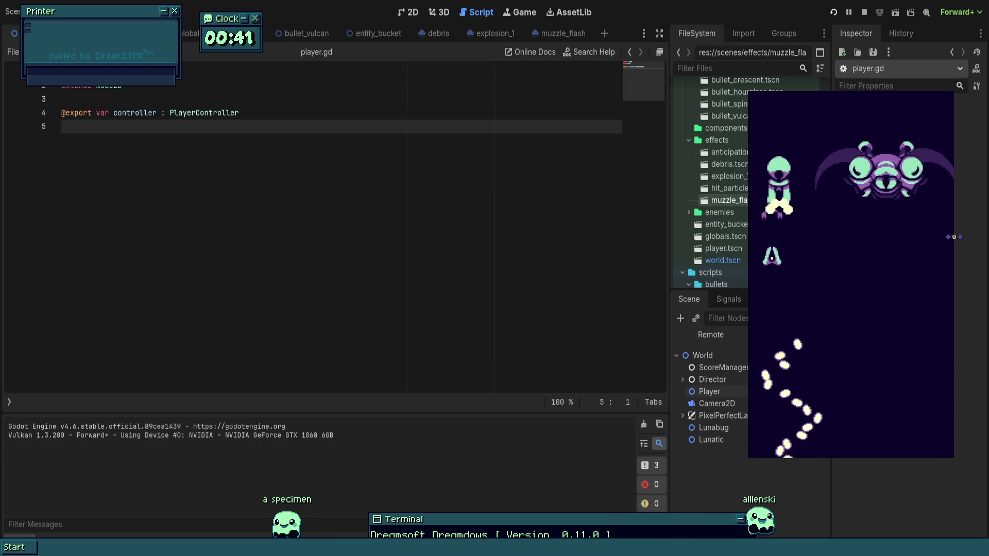
{"action": "key", "text": "Down"}
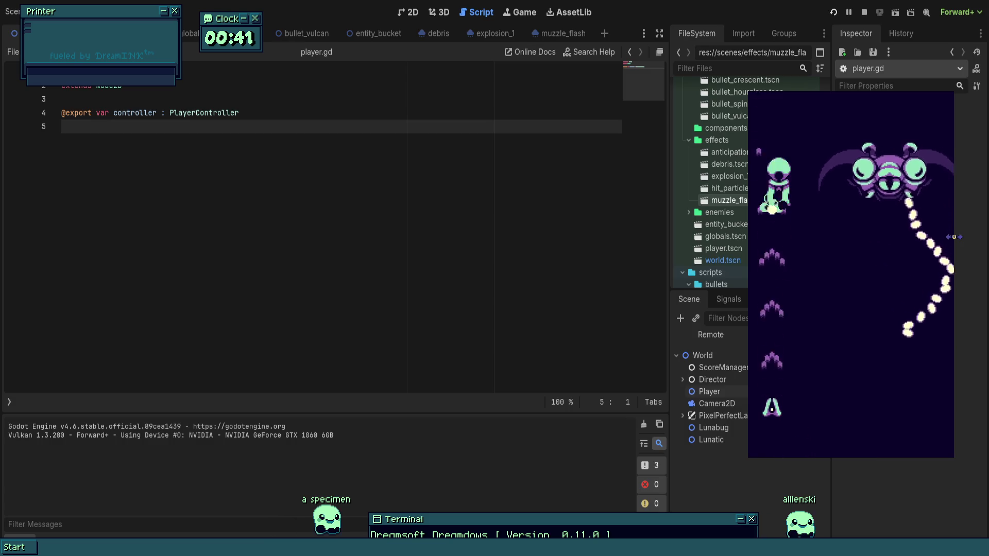
{"action": "key", "text": "Right"}
{"action": "key", "text": "Up"}
{"action": "key", "text": "Down"}
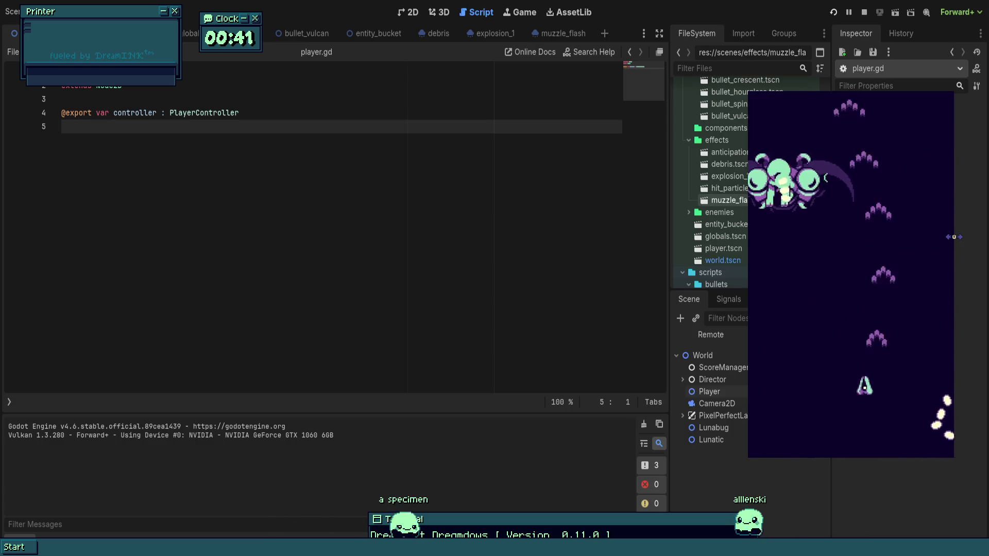
{"action": "key", "text": "Up"}
{"action": "key", "text": "Up"}
{"action": "key", "text": "Left"}
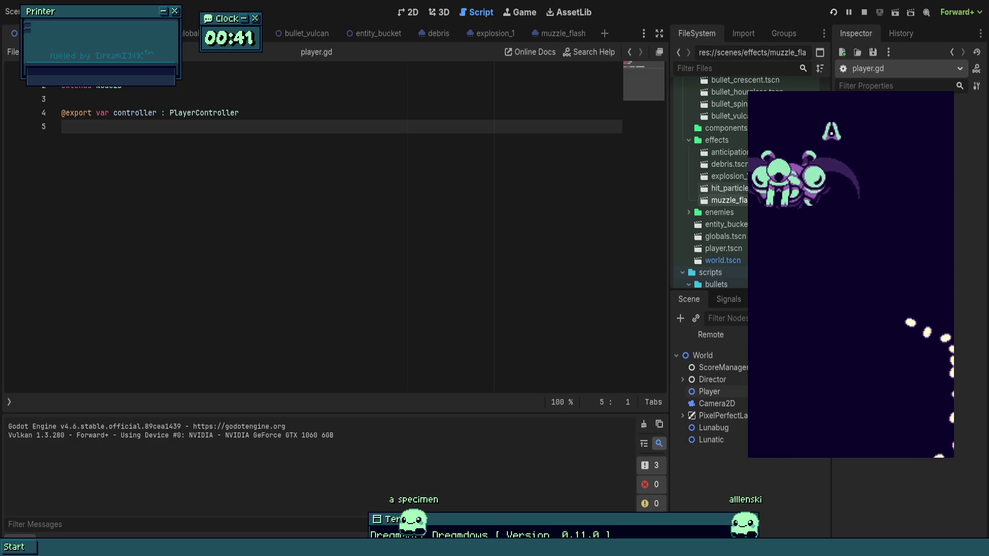
{"action": "key", "text": "Escape"}
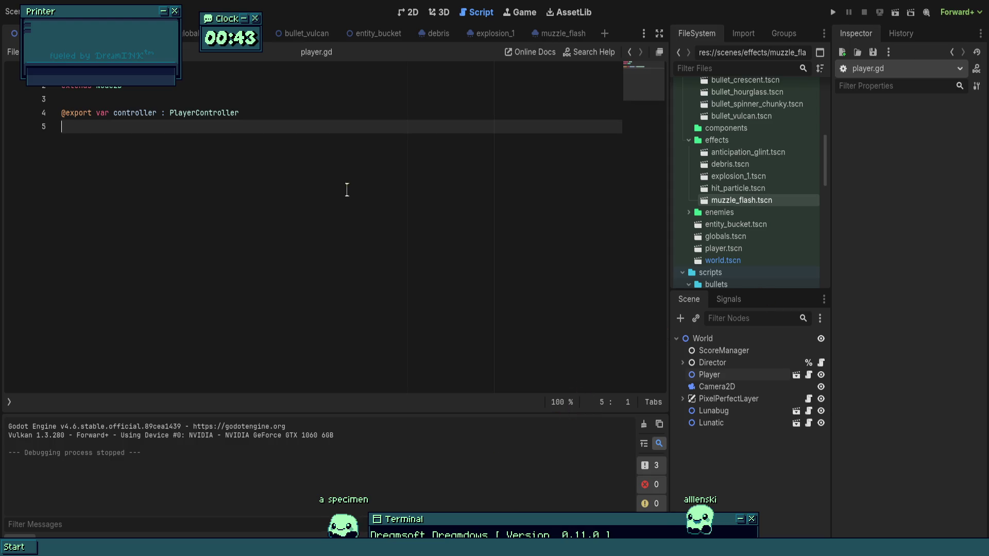
From the 2D view, run the game again briefly and stop it with F8.
{"action": "left_click", "coordinate": [407, 12]}
{"action": "left_click", "coordinate": [832, 11]}
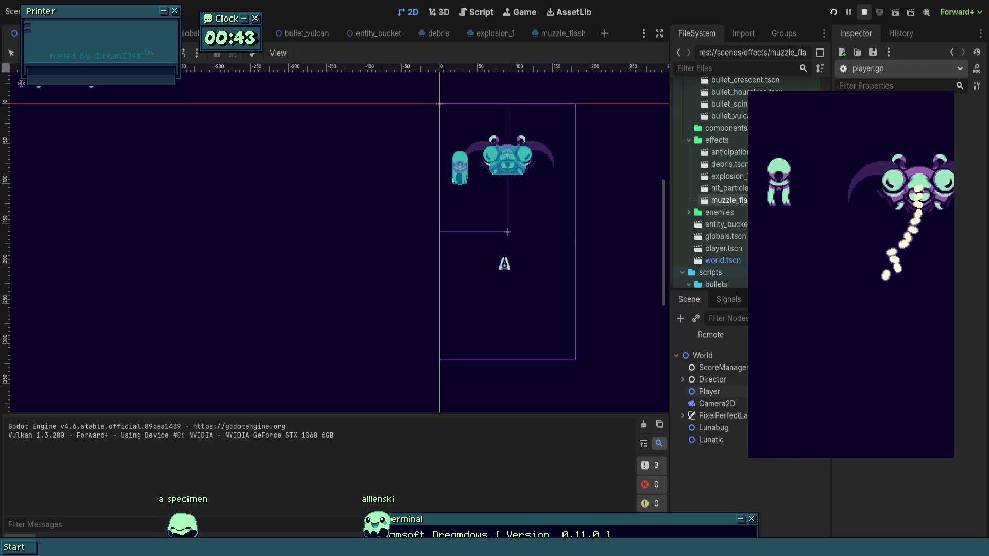
{"action": "key", "text": "F8"}
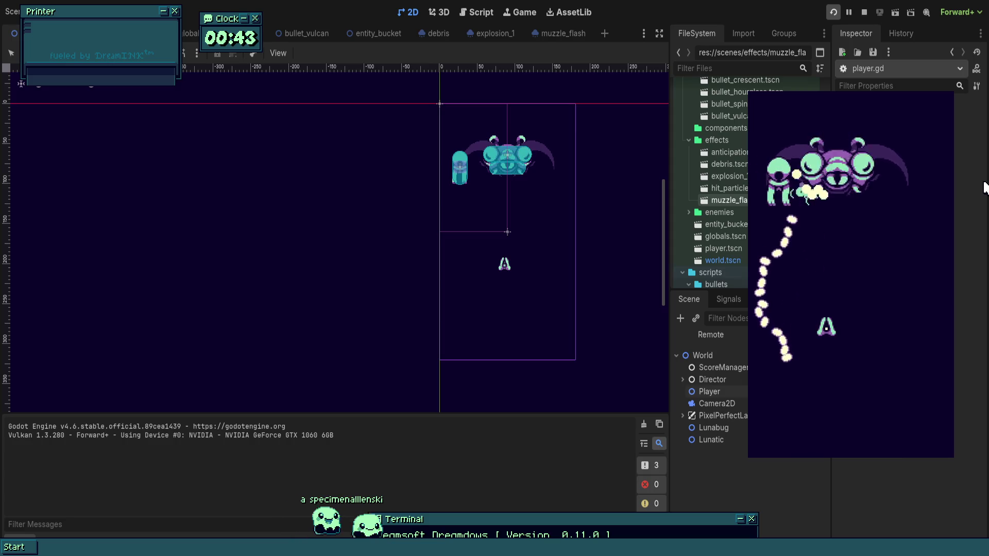
{"action": "key", "text": "F8"}
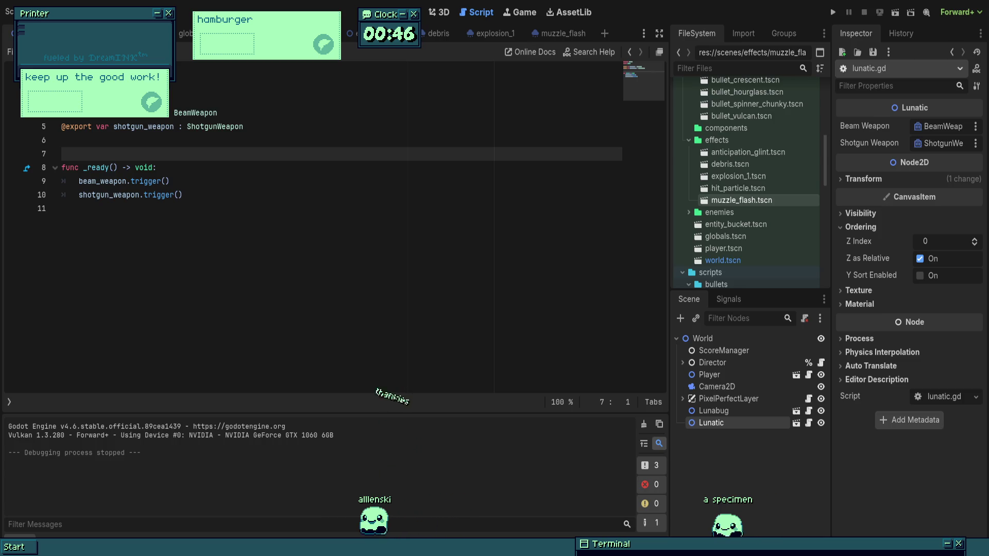
Open the BulletVulcan scene and browse bullet.gd around create_death_particle().
{"action": "mouse_move", "coordinate": [163, 90]}
{"action": "left_mouse_down"}
{"action": "mouse_move", "coordinate": [393, 88]}
{"action": "mouse_move", "coordinate": [576, 33]}
{"action": "left_mouse_up"}
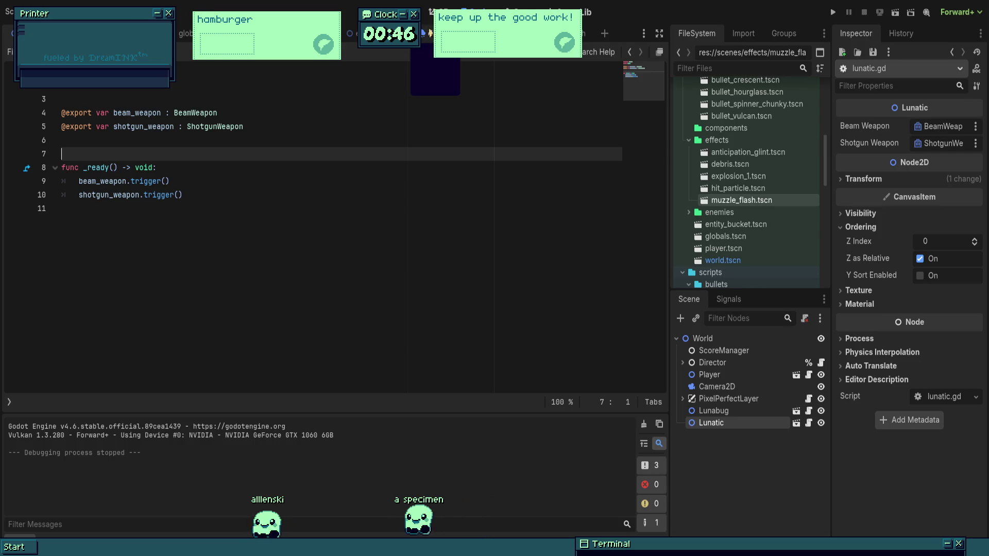
{"action": "left_click", "coordinate": [288, 34]}
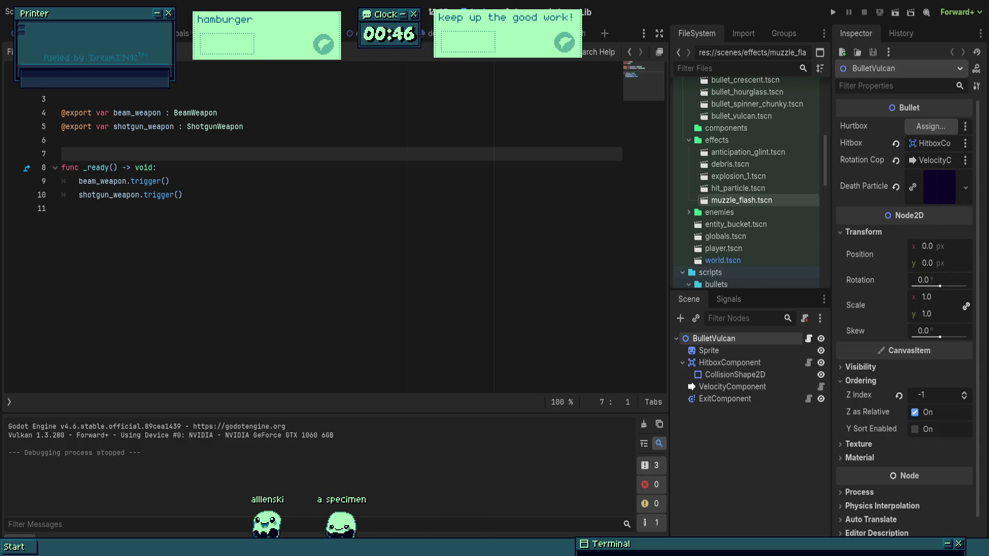
{"action": "left_click", "coordinate": [808, 338]}
{"action": "scroll", "coordinate": [319, 251], "scroll_direction": "up", "scroll_amount": 1}
{"action": "scroll", "coordinate": [319, 251], "scroll_direction": "up", "scroll_amount": 4}
{"action": "left_click", "coordinate": [318, 244]}
{"action": "scroll", "coordinate": [317, 240], "scroll_direction": "down", "scroll_amount": 5}
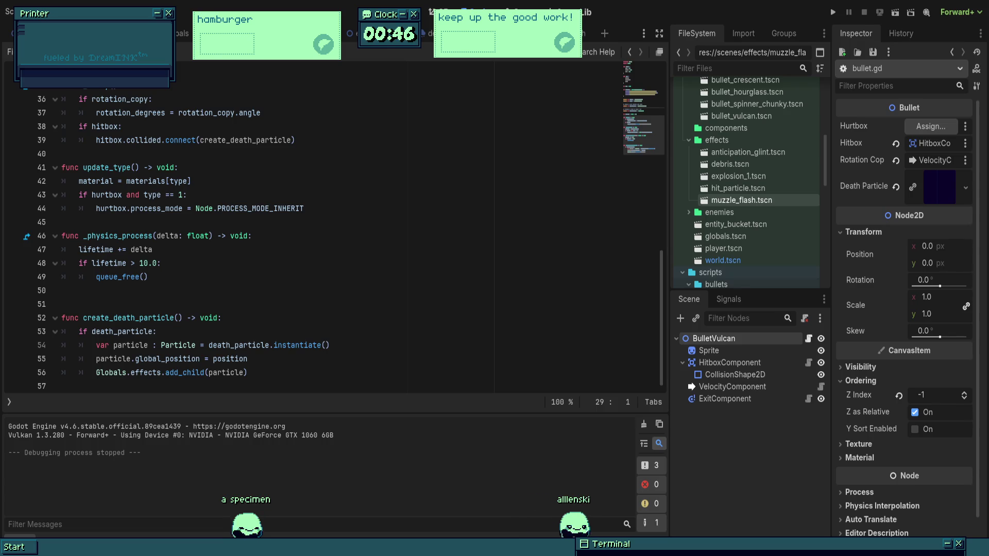
{"action": "scroll", "coordinate": [319, 235], "scroll_direction": "up", "scroll_amount": 3}
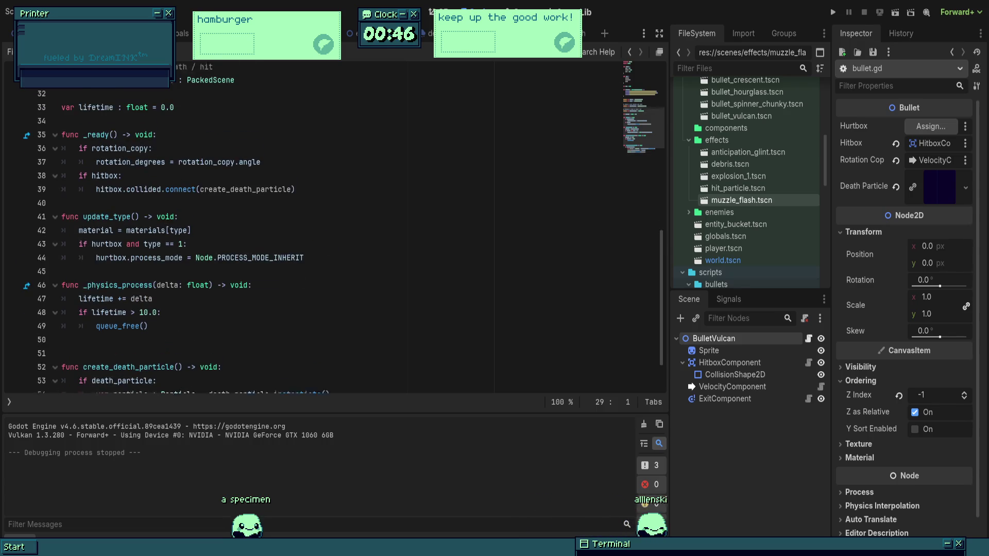
{"action": "scroll", "coordinate": [317, 233], "scroll_direction": "up", "scroll_amount": 1}
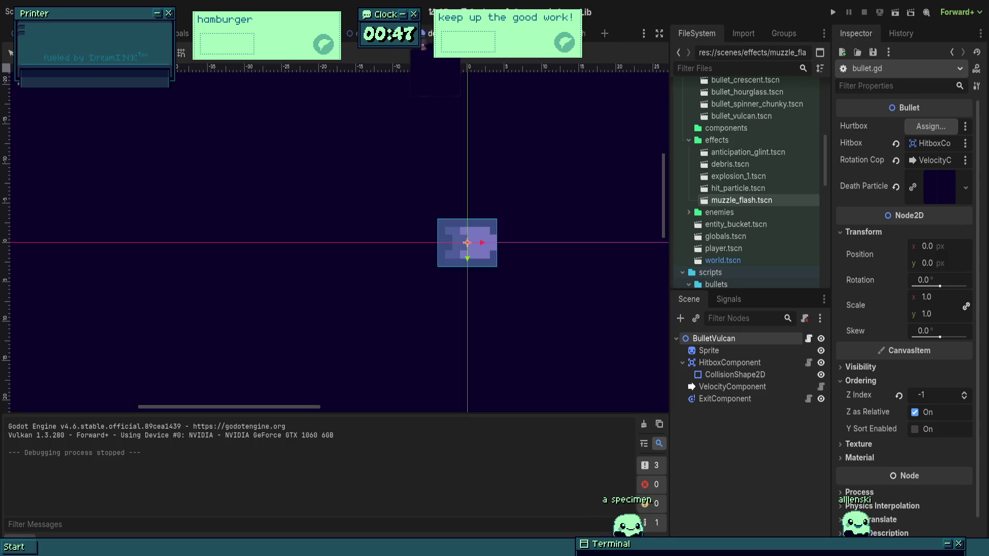
Switch to the 2D workspace, return to the World scene tab and select its root node.
{"action": "key", "text": "ctrl+F1"}
{"action": "key", "text": "ctrl+Tab"}
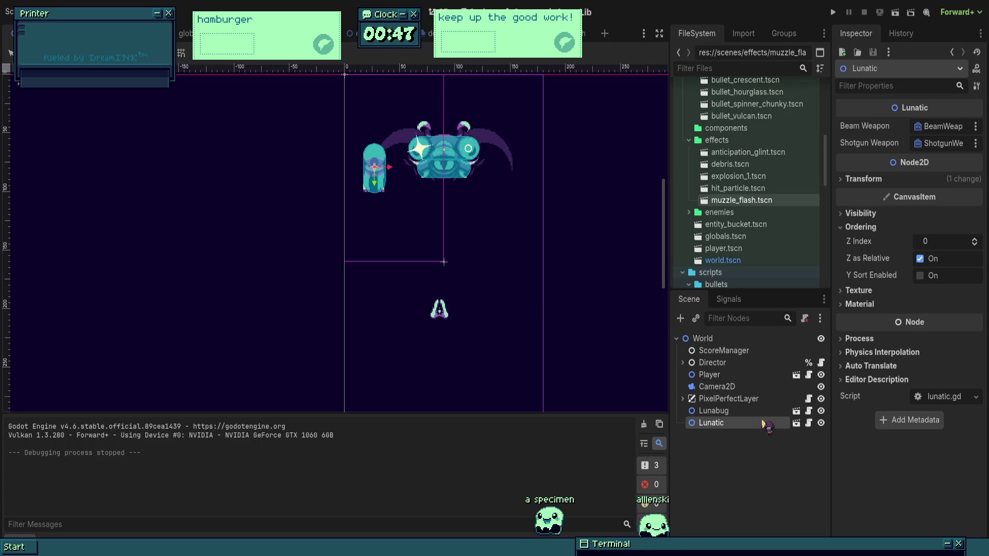
{"action": "left_click", "coordinate": [732, 338]}
Open the Lunatic enemy scene and place a new plain Node right below HitFlashComponent.
{"action": "left_click", "coordinate": [796, 422]}
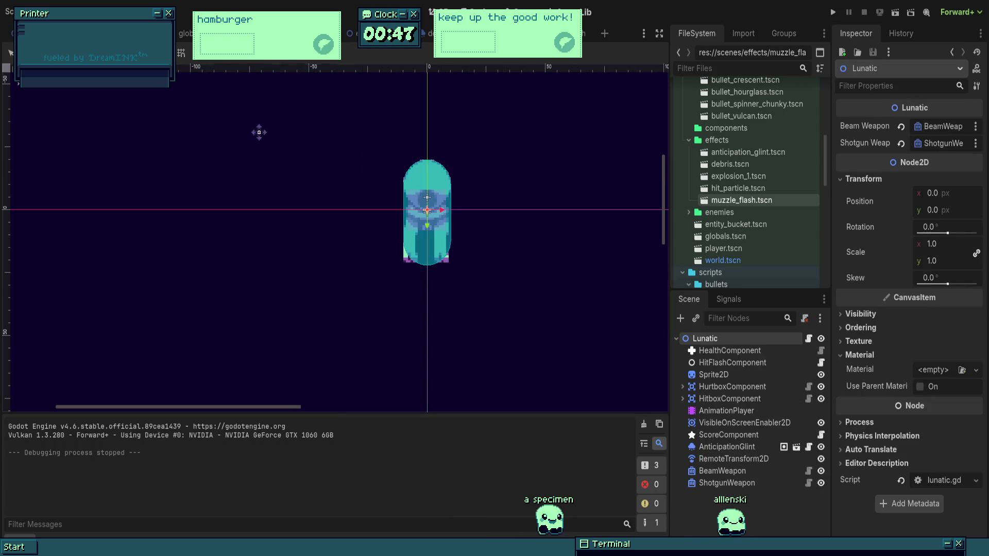
{"action": "left_click", "coordinate": [744, 422]}
{"action": "left_click", "coordinate": [734, 459]}
{"action": "left_click", "coordinate": [744, 423]}
{"action": "left_click", "coordinate": [721, 351]}
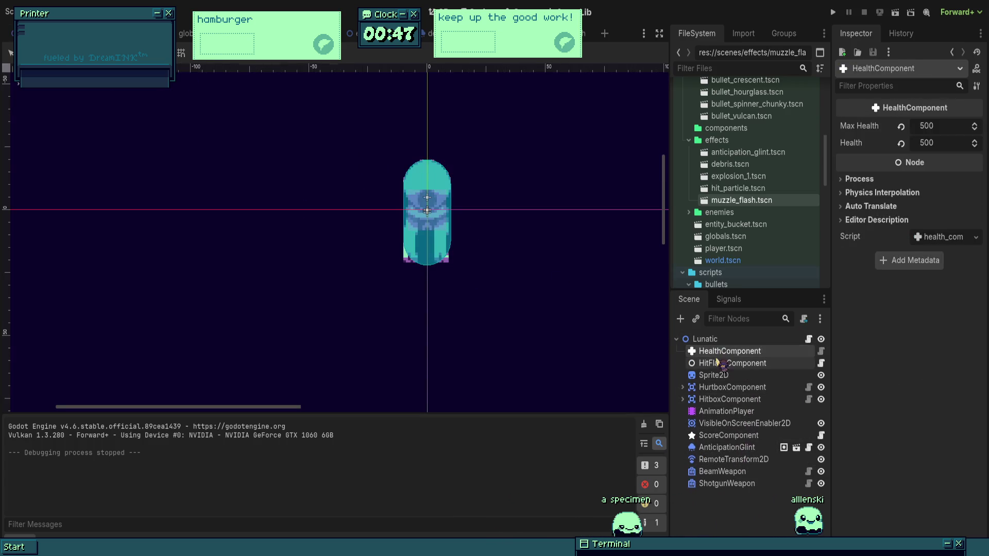
{"action": "left_click", "coordinate": [700, 338]}
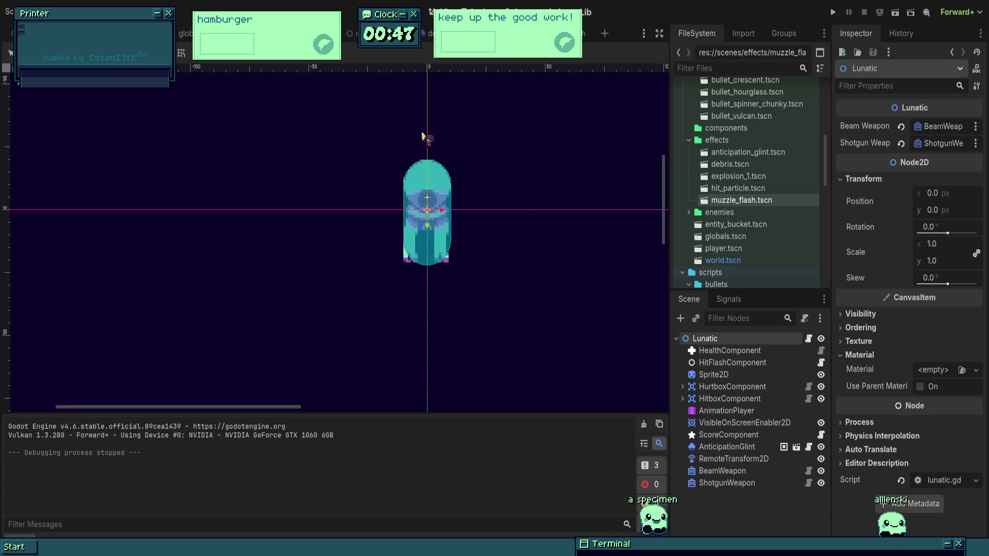
{"action": "left_click_drag", "start_coordinate": [424, 136], "coordinate": [724, 373]}
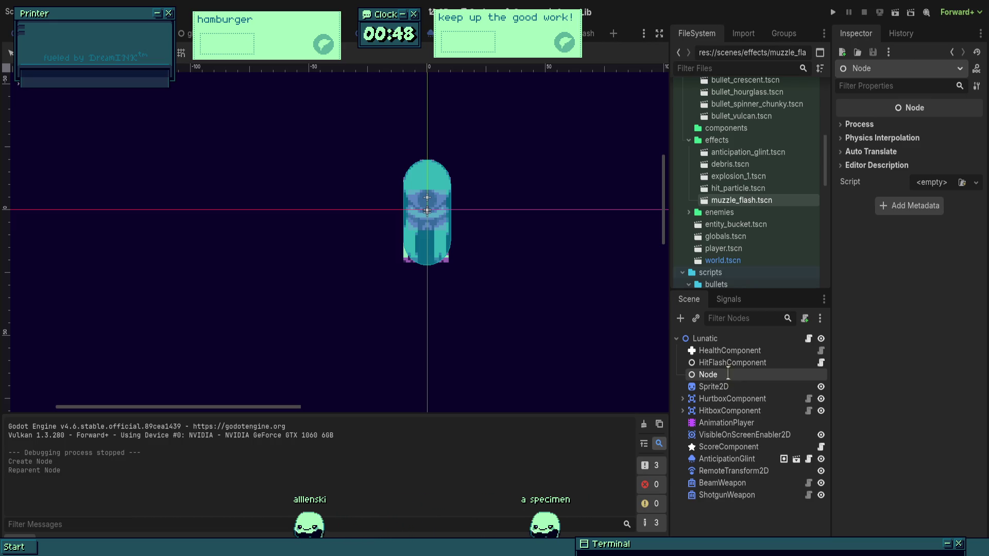
Name the new node EffectsComponent and attach a script with class name EffectsComponent.
{"action": "type", "text": "EffectsComponent"}
{"action": "key", "text": "Return"}
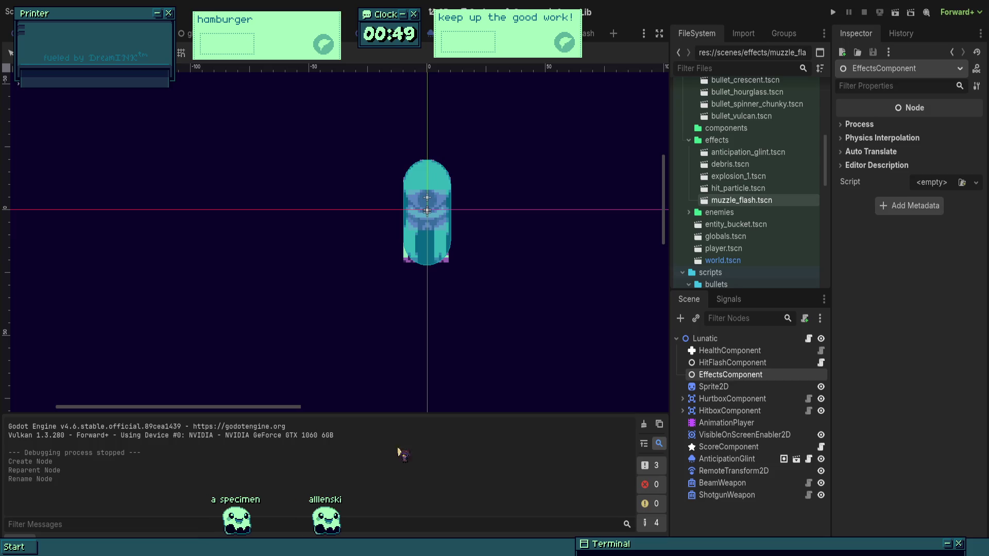
{"action": "key", "text": "Return"}
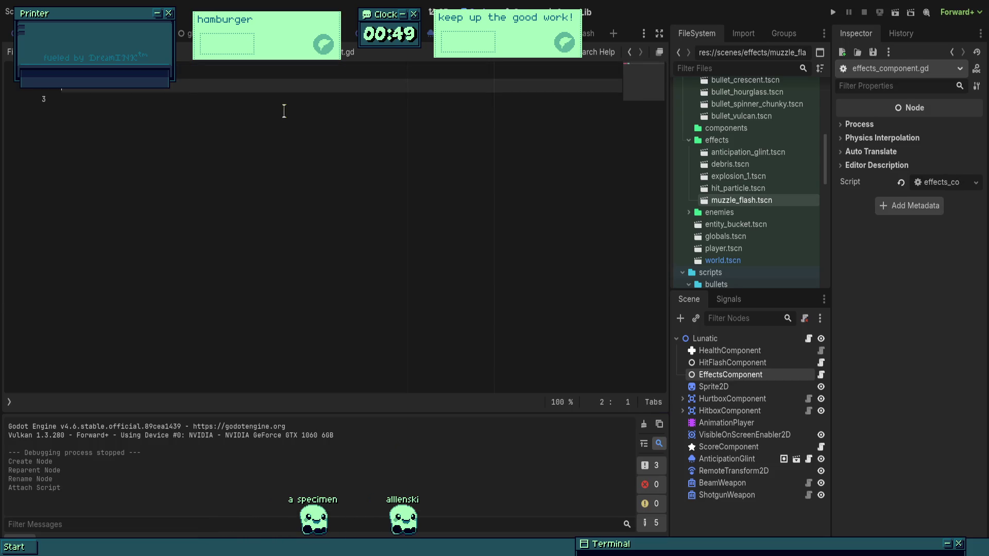
{"action": "key", "text": "BackSpace"}
{"action": "type", "text": "ffectsComponent"}
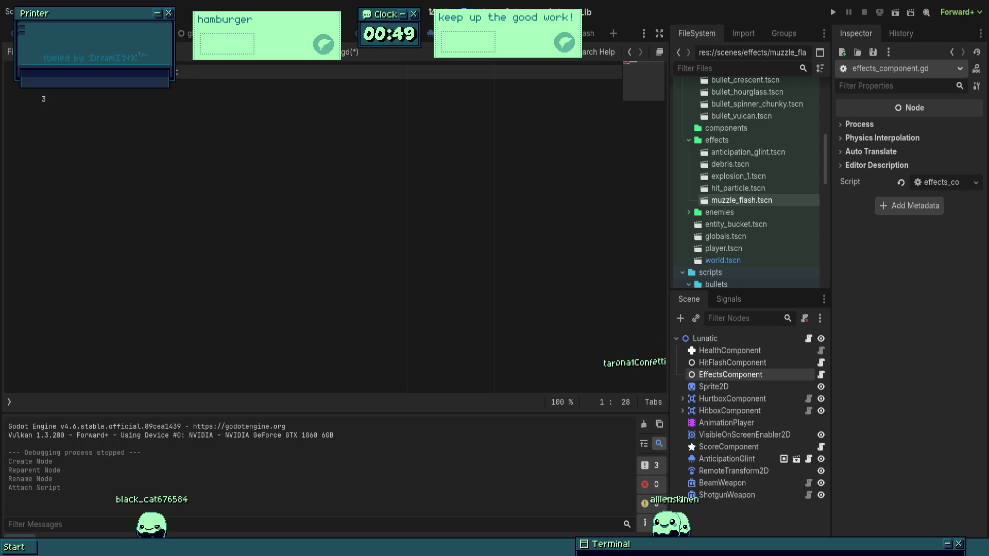
Add a doc comment describing the component as managing the spawning of effects.
{"action": "left_click", "coordinate": [212, 124]}
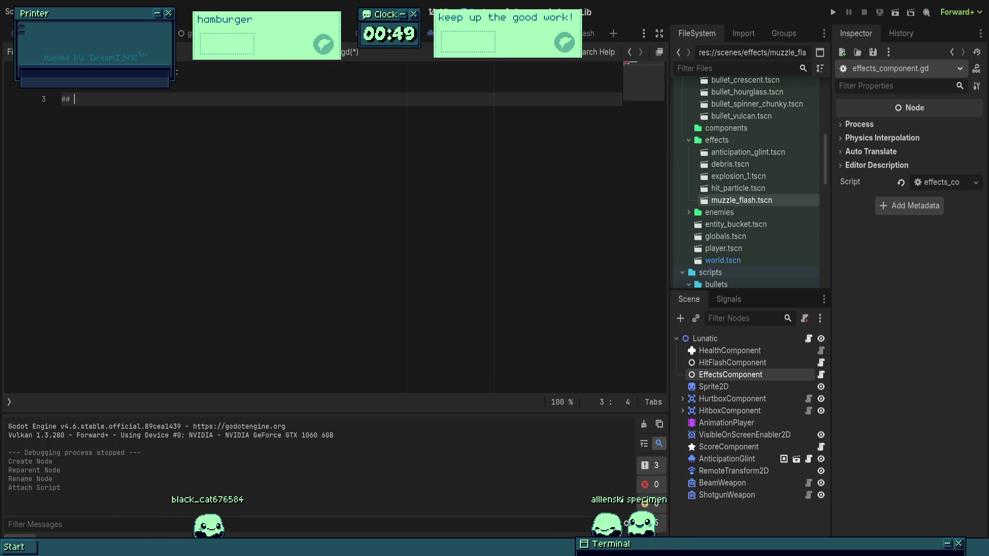
{"action": "type", "text": "Component for managing "}
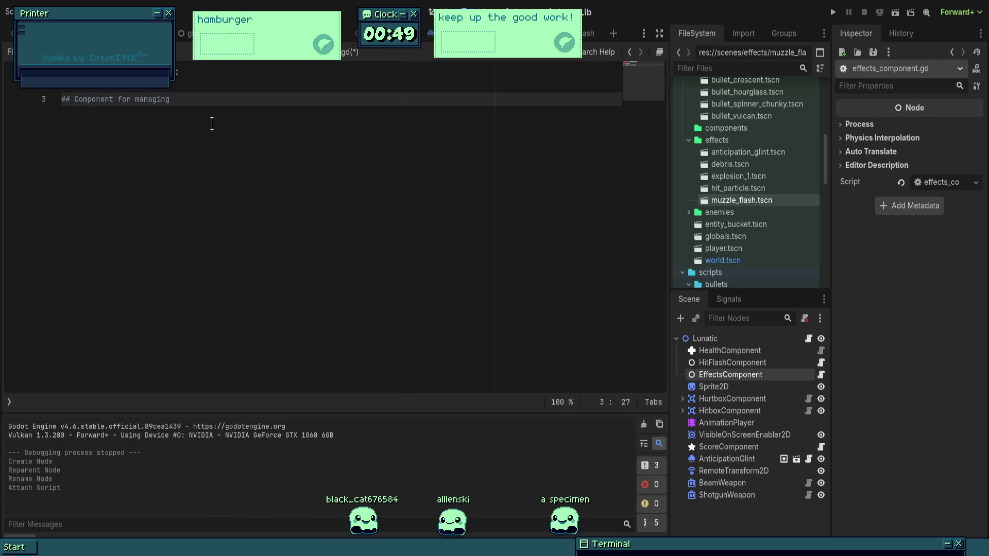
{"action": "type", "text": "spawning of hi"}
{"action": "key", "text": "BackSpace"}
{"action": "key", "text": "BackSpace"}
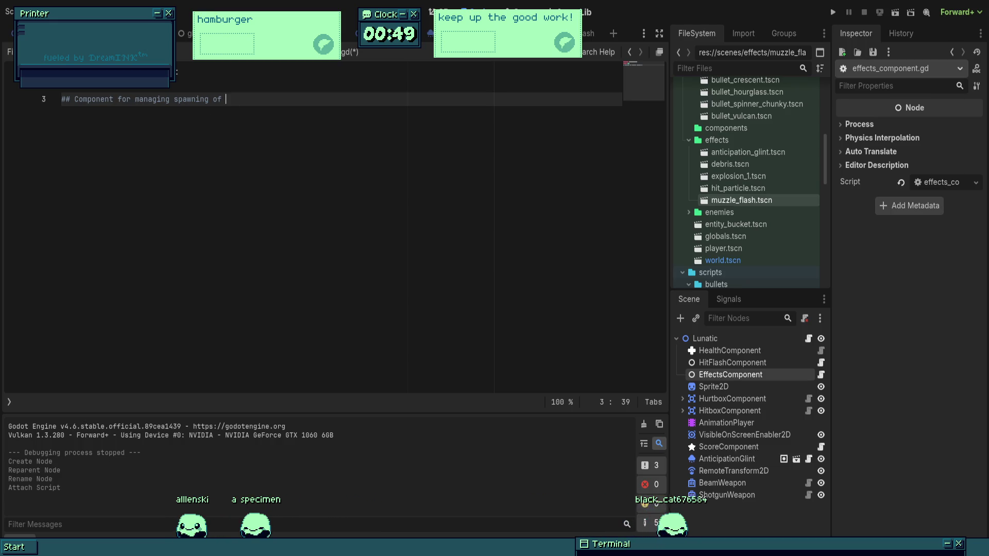
{"action": "type", "text": "h effects ,"}
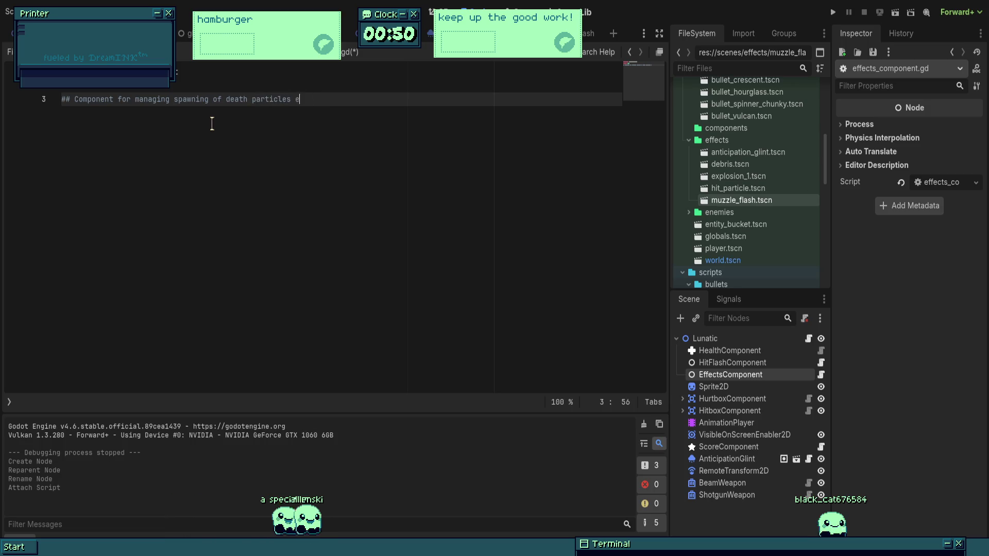
{"action": "key", "text": "Return"}
{"action": "key", "text": "Return"}
{"action": "key", "text": "Return"}
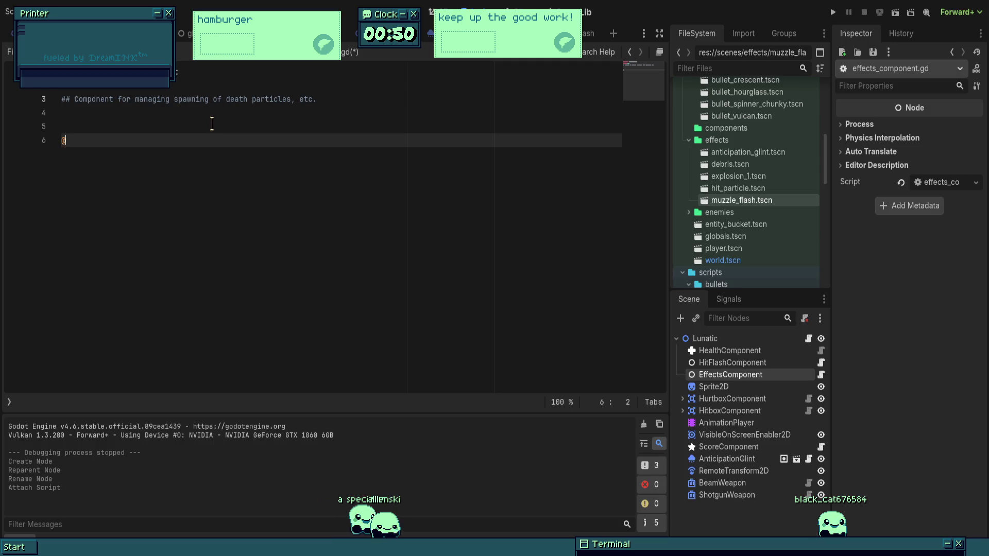
{"action": "key", "text": "Home"}
{"action": "key", "text": "BackSpace"}
{"action": "key", "text": "End"}
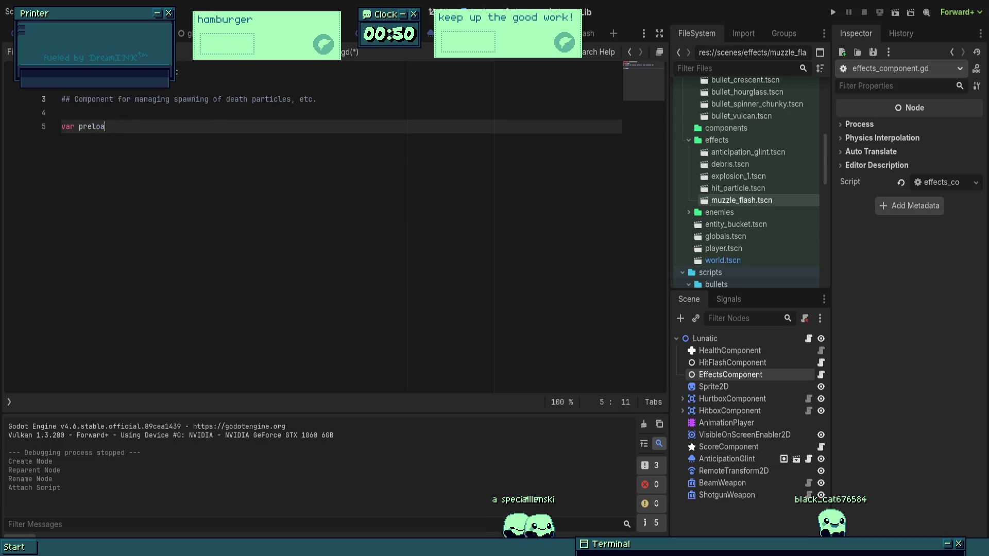
Declare var debris : PackedScene = preload("res://scenes/effects/debris.tscn") and begin an explosion PackedScene preload.
{"action": "type", "text": "debris "}
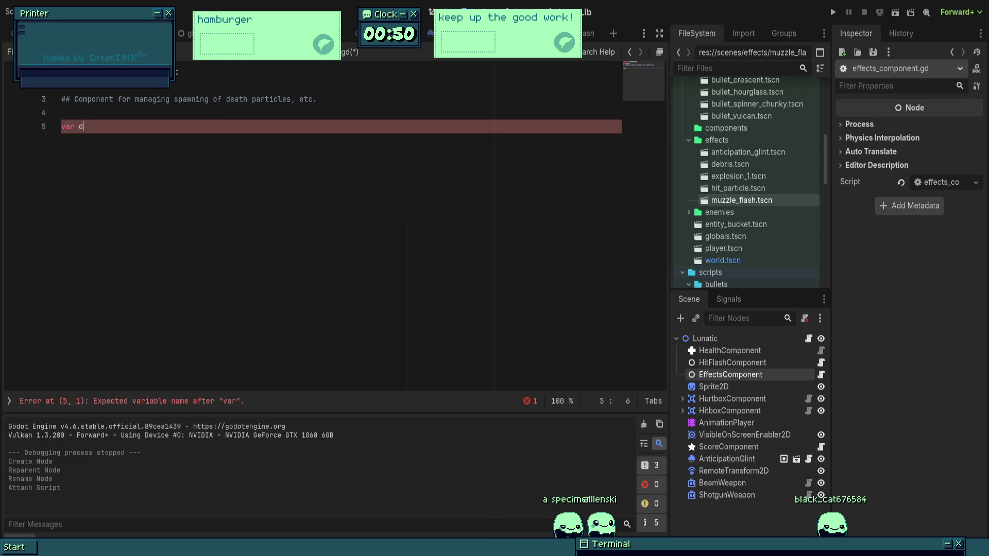
{"action": "type", "text": ": P"}
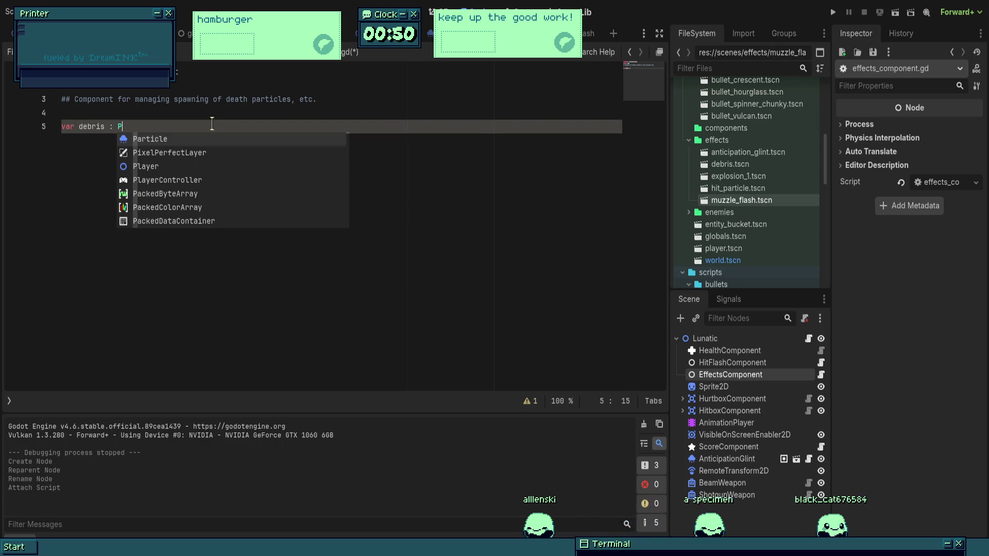
{"action": "type", "text": "ack"}
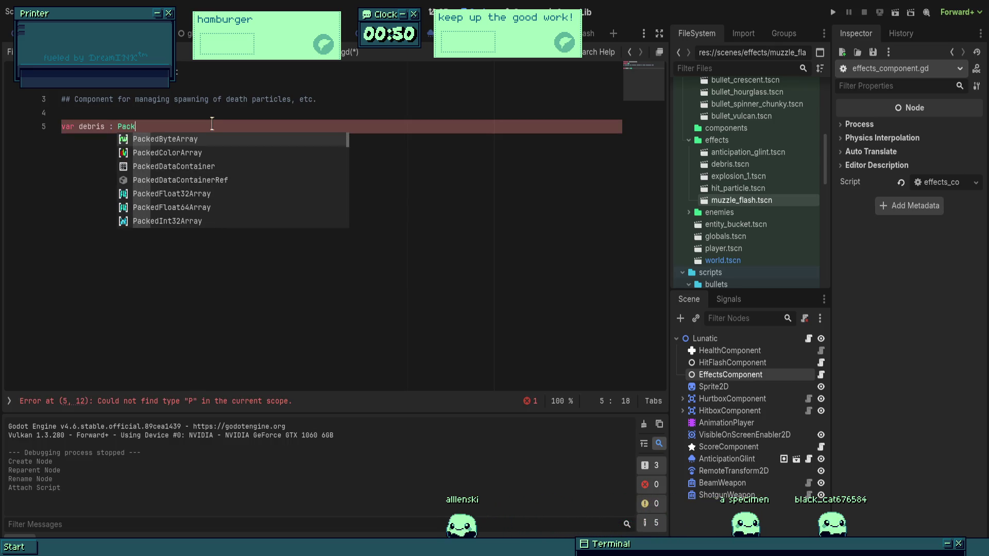
{"action": "type", "text": "edS"}
{"action": "key", "text": "Return"}
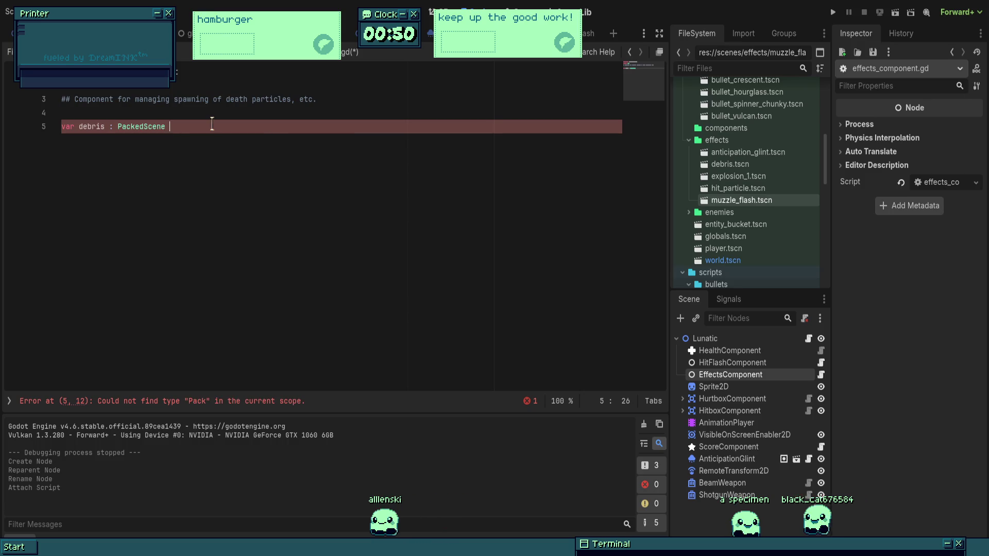
{"action": "type", "text": "= preload("}
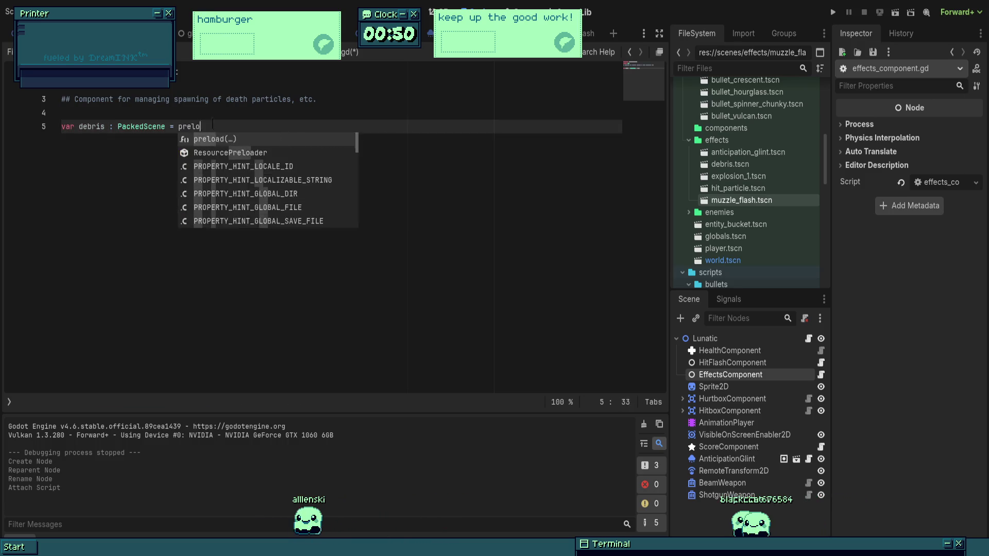
{"action": "type", "text": "\"ddebr"}
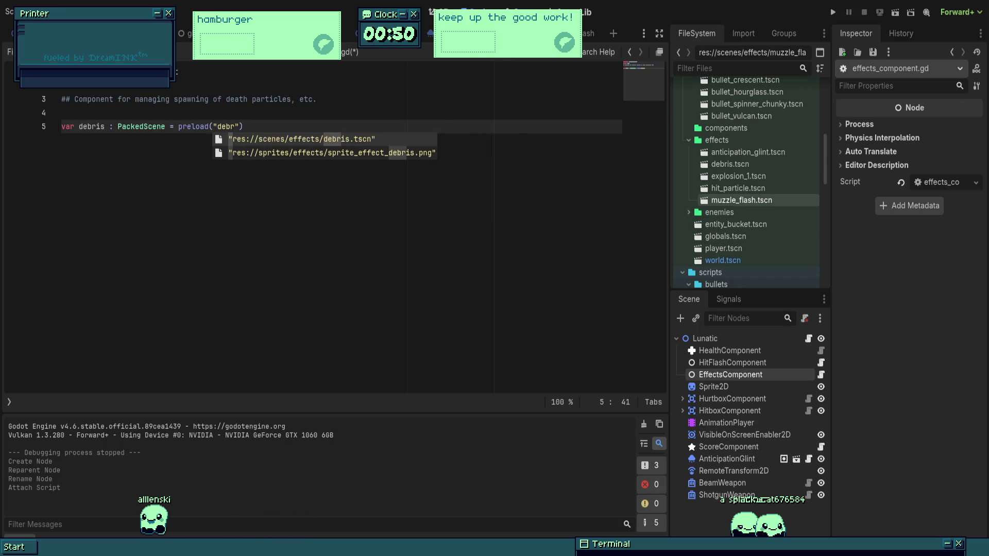
{"action": "key", "text": "Return"}
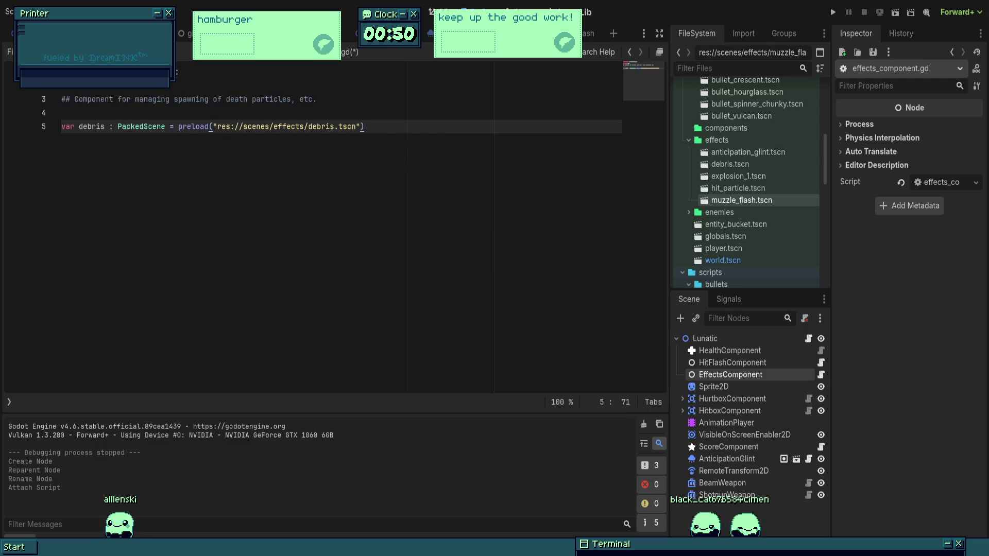
{"action": "key", "text": "Return"}
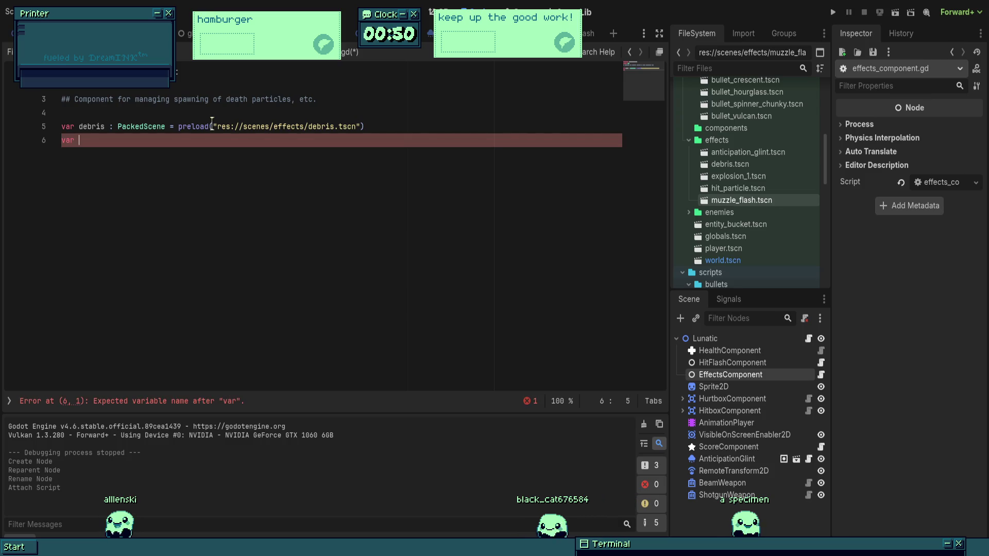
{"action": "type", "text": "explosioo"}
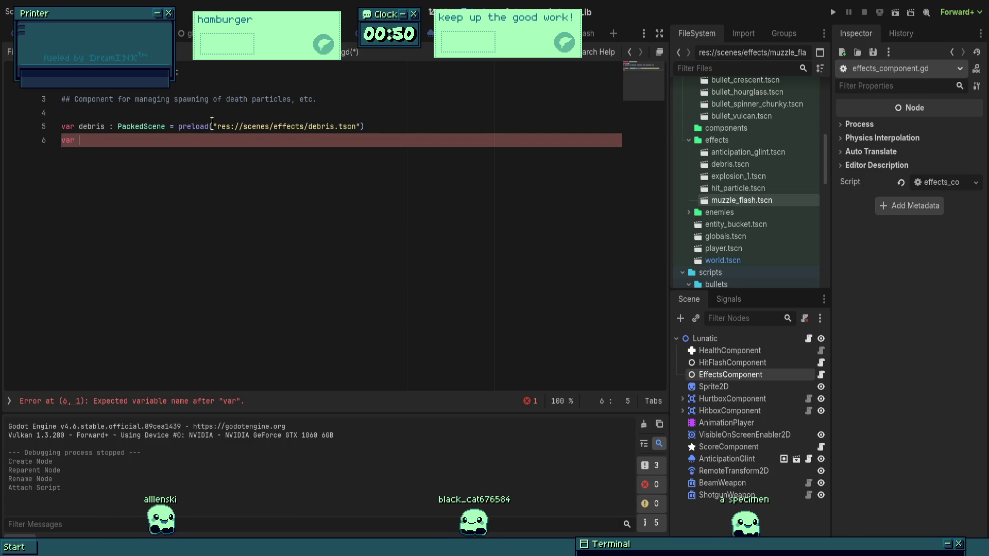
{"action": "type", "text": "n : Packed"}
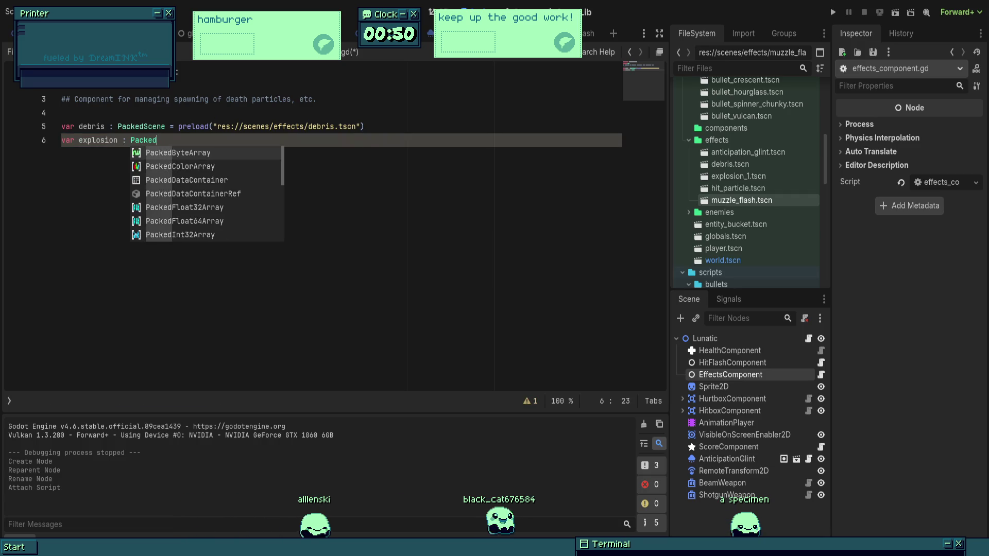
{"action": "type", "text": "Scene = prel"}
{"action": "key", "text": "Return"}
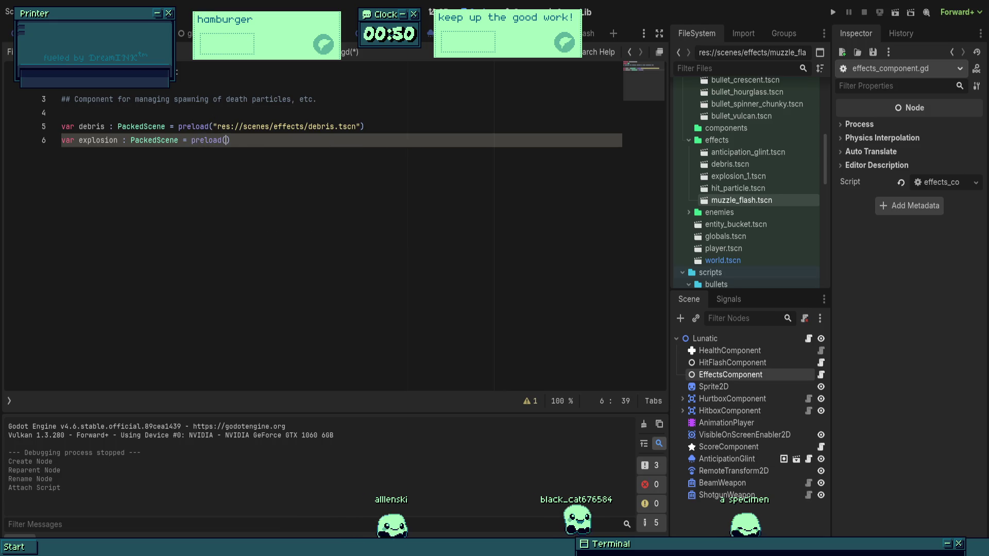
{"action": "type", "text": "\"expl"}
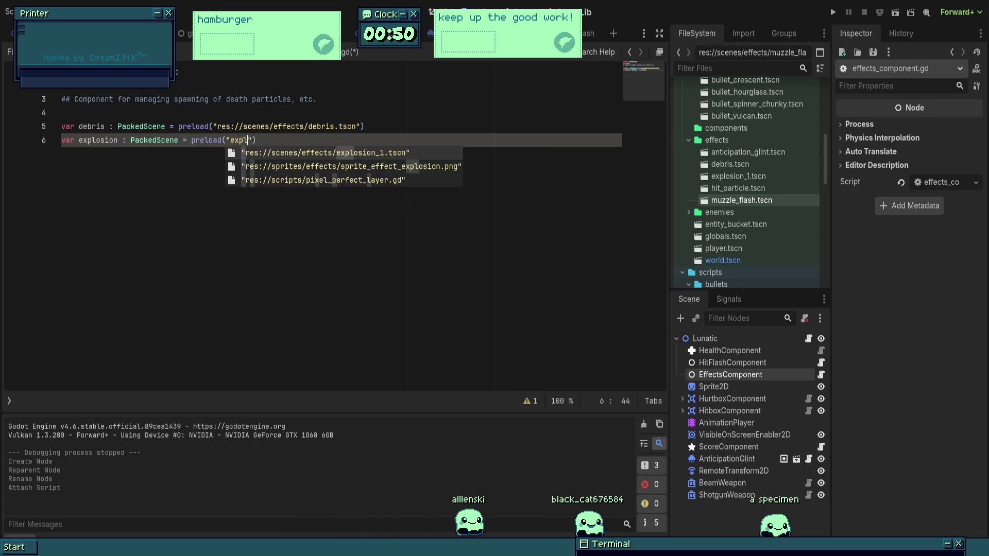
{"action": "key", "text": "BackSpace"}
{"action": "key", "text": "BackSpace"}
{"action": "key", "text": "BackSpace"}
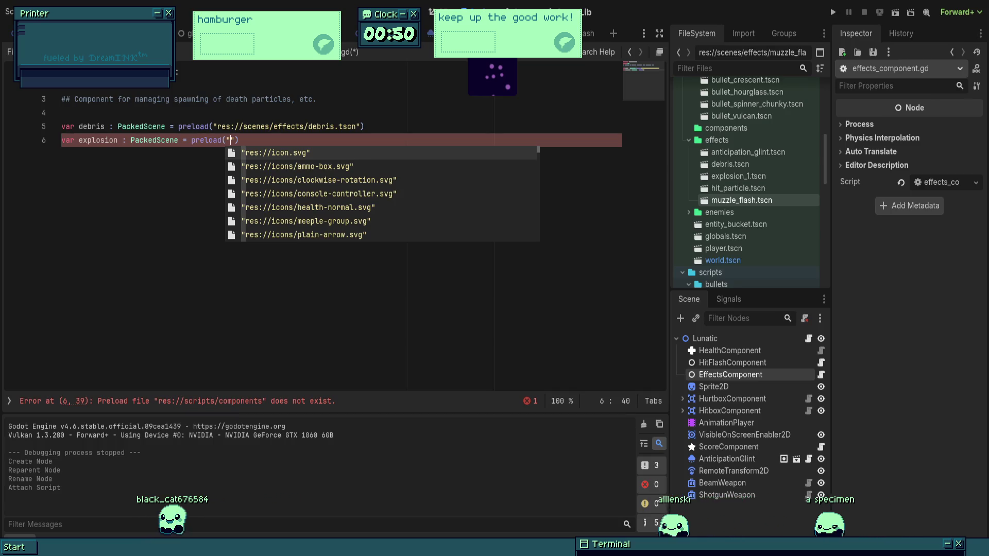
Open the new explosion.tscn scene based on hit_particle and select its HitParticle root.
{"action": "double_click", "coordinate": [749, 176]}
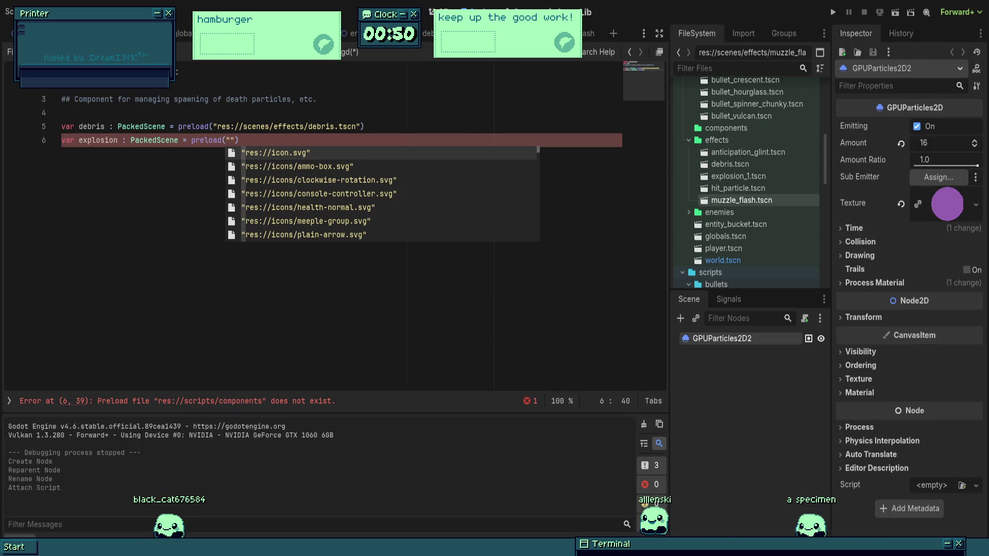
{"action": "left_click", "coordinate": [749, 189]}
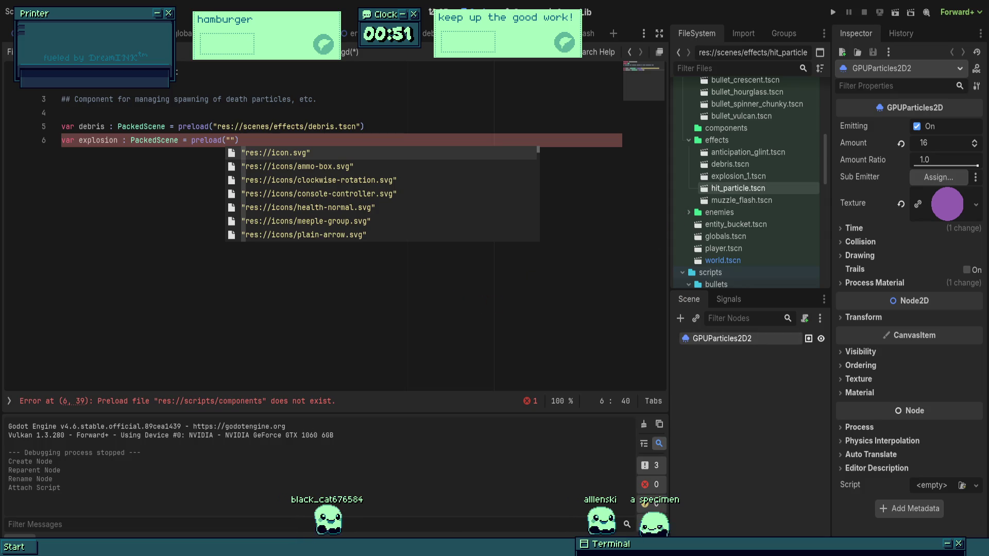
{"action": "mouse_move", "coordinate": [734, 176]}
{"action": "left_mouse_down"}
{"action": "mouse_move", "coordinate": [643, 155]}
{"action": "mouse_move", "coordinate": [515, 51]}
{"action": "mouse_move", "coordinate": [387, 65]}
{"action": "mouse_move", "coordinate": [538, 196]}
{"action": "mouse_move", "coordinate": [335, 167]}
{"action": "mouse_move", "coordinate": [685, 316]}
{"action": "left_mouse_up"}
{"action": "left_click", "coordinate": [767, 340]}
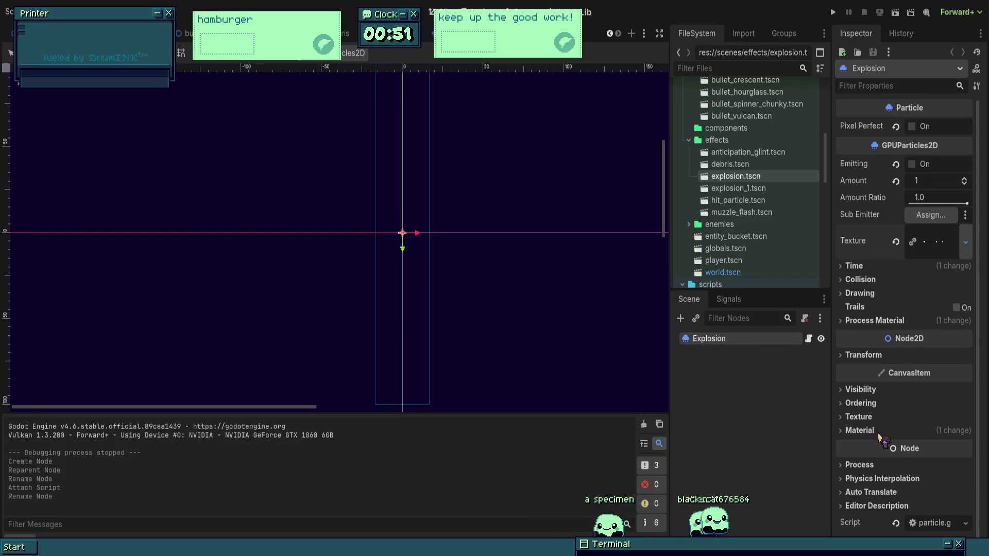
{"action": "left_click_drag", "start_coordinate": [515, 165], "coordinate": [514, 160]}
{"action": "left_click", "coordinate": [911, 164]}
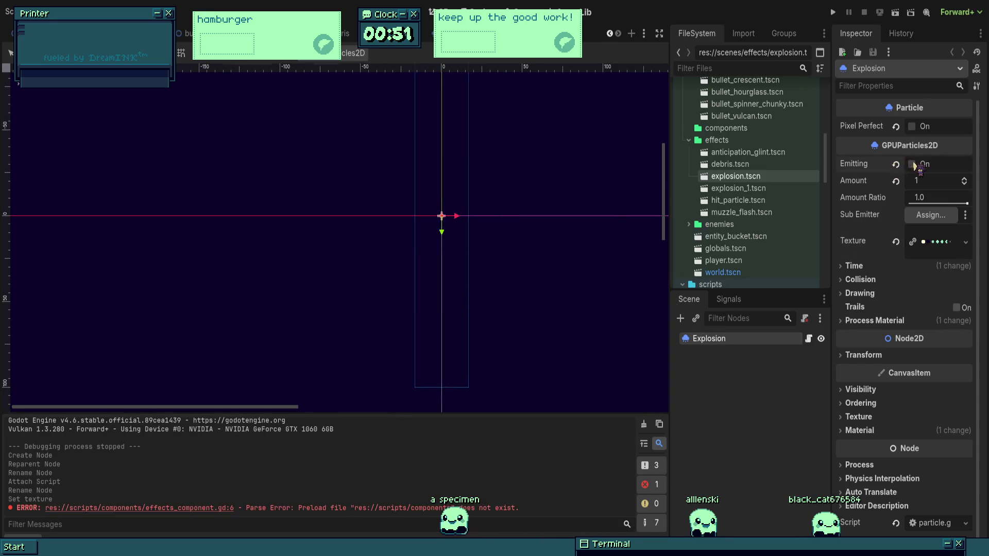
{"action": "left_click", "coordinate": [853, 266]}
{"action": "left_click", "coordinate": [914, 314]}
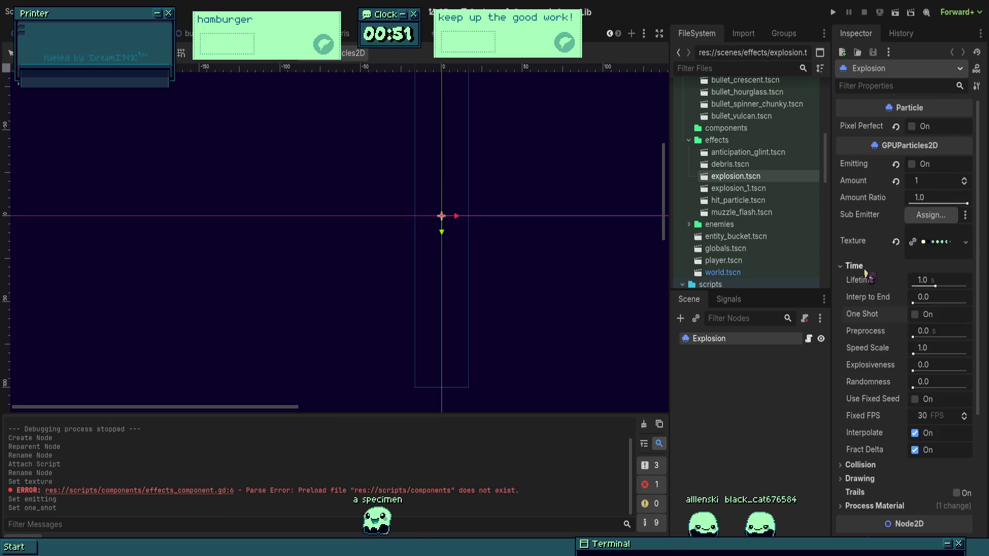
{"action": "left_click", "coordinate": [912, 164]}
{"action": "scroll", "coordinate": [849, 289], "scroll_direction": "down", "scroll_amount": 5}
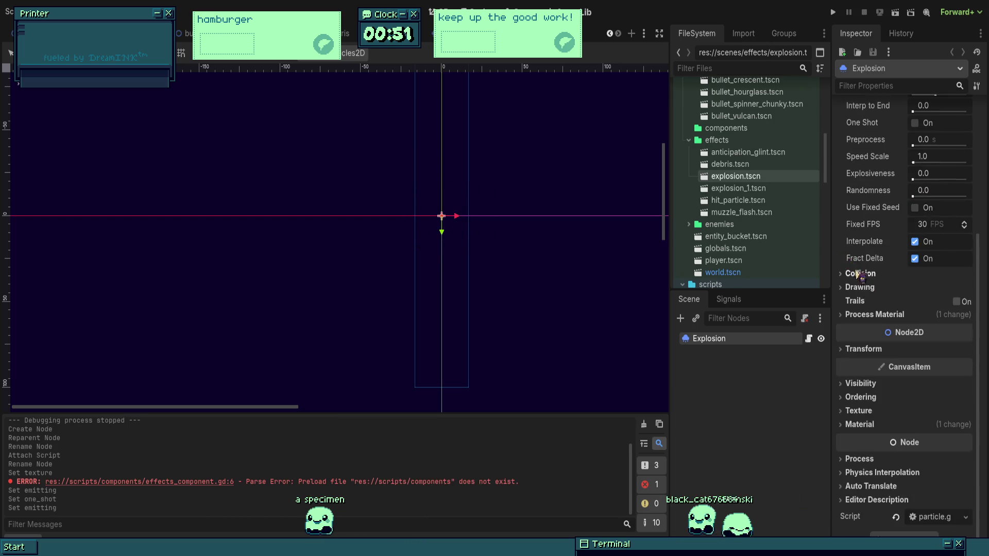
{"action": "left_click", "coordinate": [859, 425]}
{"action": "left_click", "coordinate": [936, 439]}
{"action": "scroll", "coordinate": [949, 465], "scroll_direction": "down", "scroll_amount": 5}
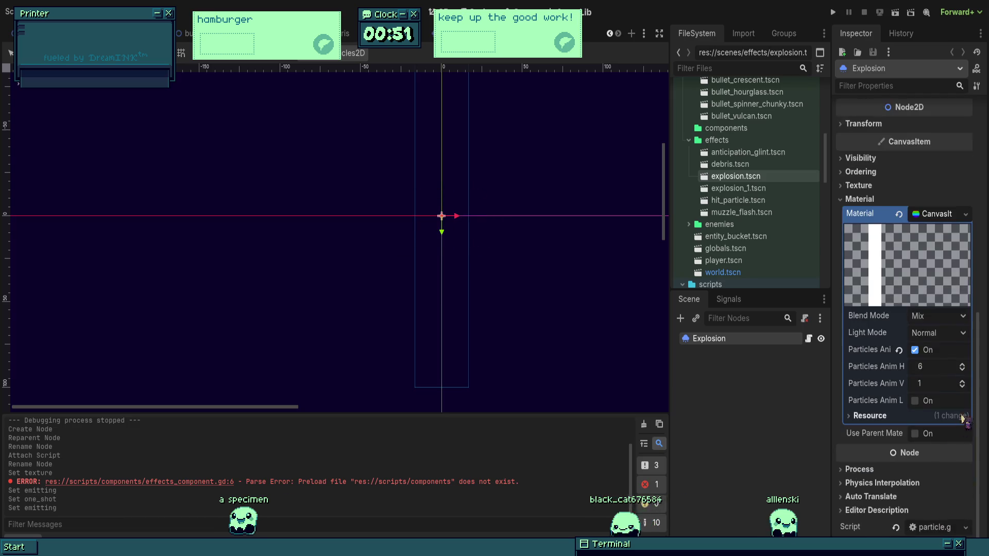
{"action": "left_click", "coordinate": [962, 366]}
{"action": "left_click", "coordinate": [962, 366]}
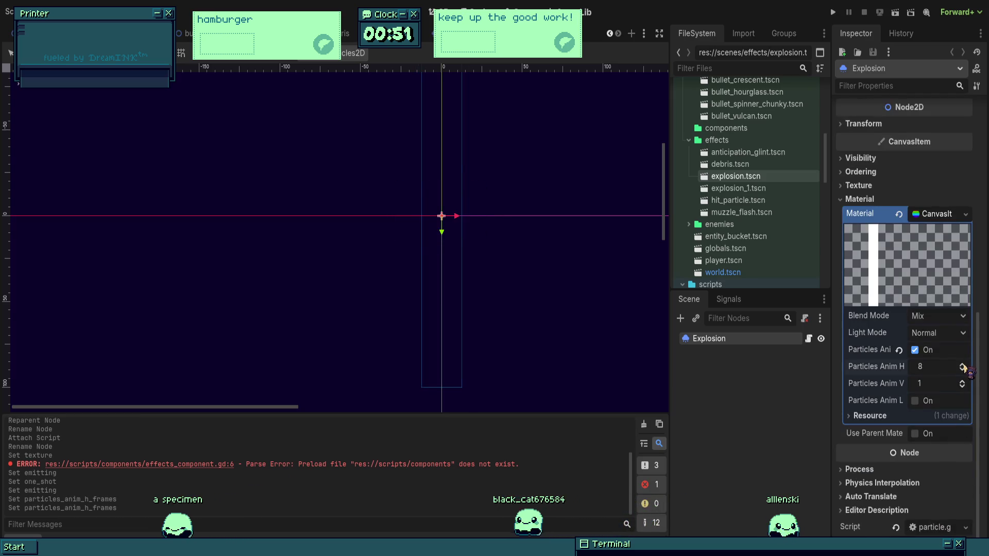
{"action": "left_click", "coordinate": [962, 367]}
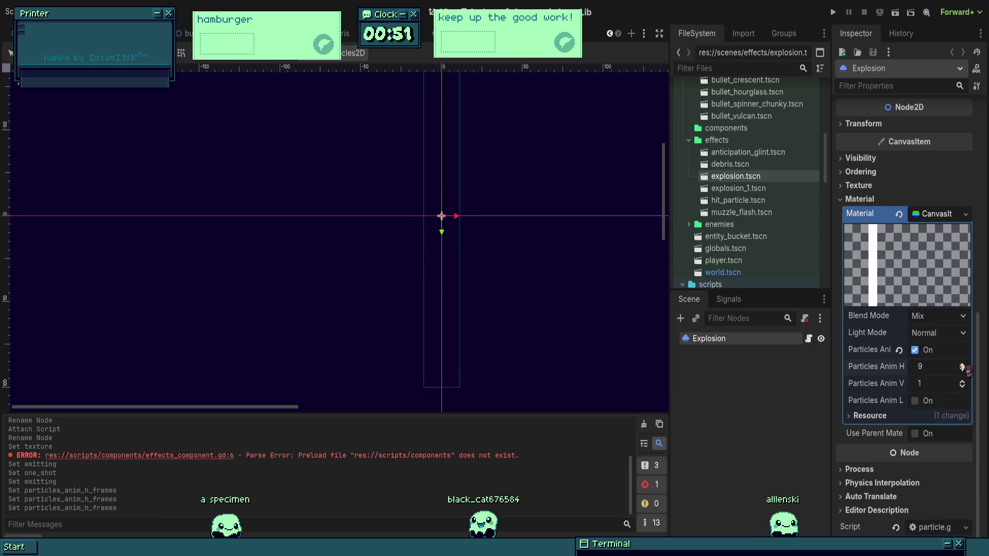
{"action": "left_click", "coordinate": [962, 368]}
{"action": "scroll", "coordinate": [945, 367], "scroll_direction": "up", "scroll_amount": 8}
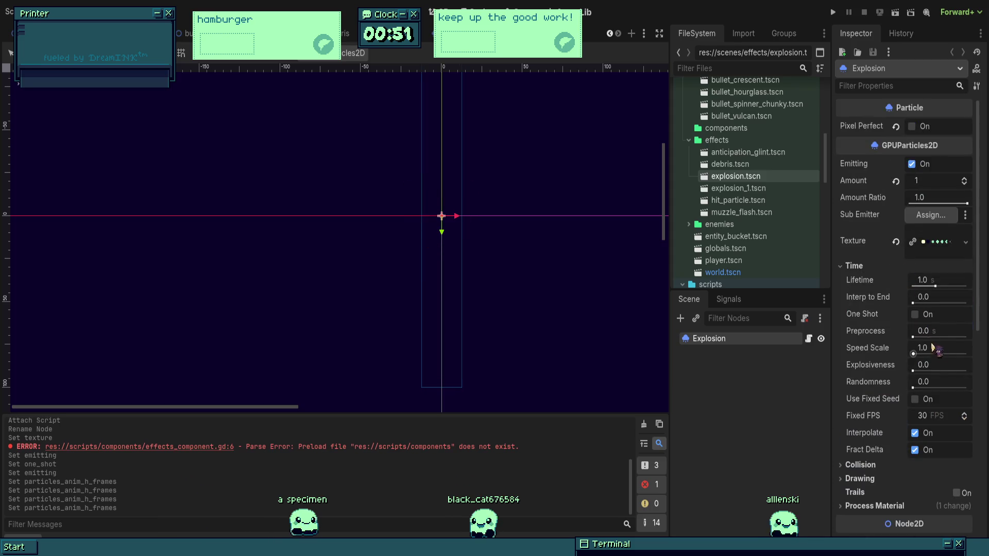
{"action": "scroll", "coordinate": [937, 364], "scroll_direction": "down", "scroll_amount": 2}
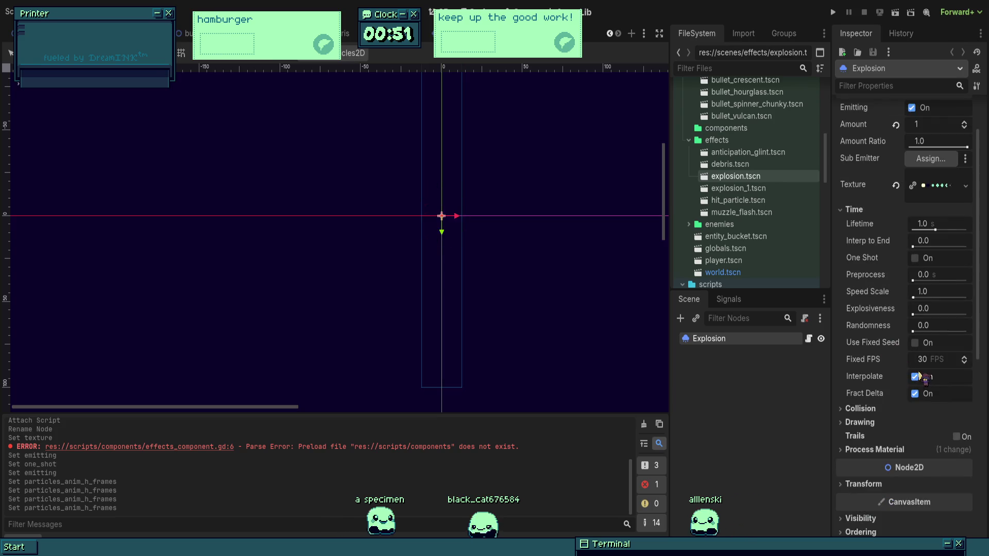
{"action": "scroll", "coordinate": [888, 364], "scroll_direction": "down", "scroll_amount": 6}
{"action": "scroll", "coordinate": [891, 364], "scroll_direction": "up", "scroll_amount": 3}
{"action": "left_click", "coordinate": [878, 224]}
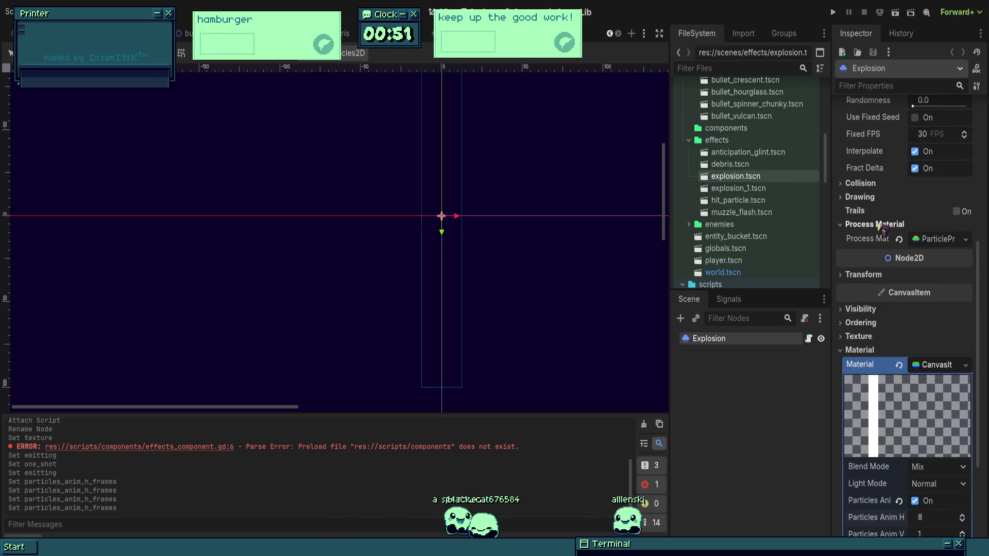
{"action": "left_click", "coordinate": [930, 240]}
{"action": "left_click", "coordinate": [875, 352]}
{"action": "left_click", "coordinate": [875, 353]}
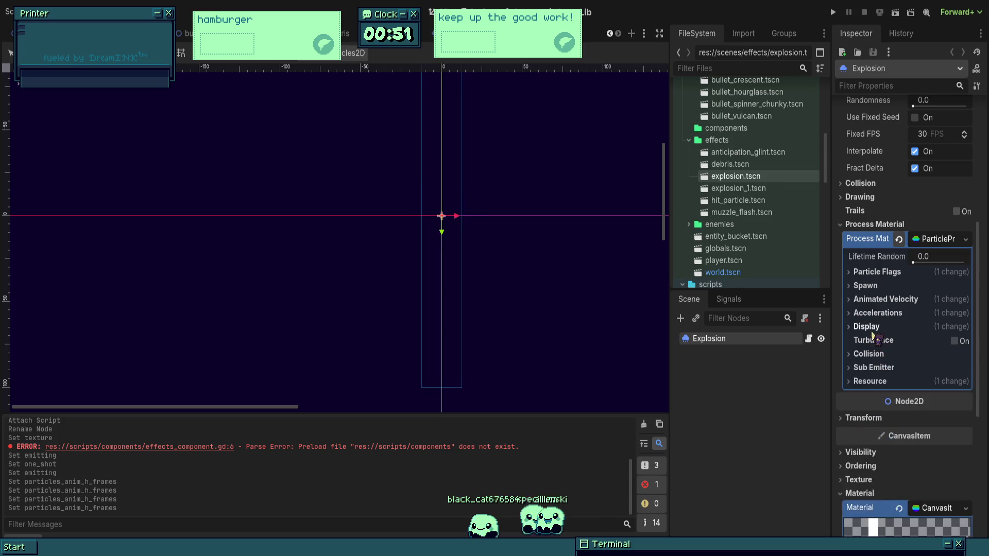
{"action": "left_click", "coordinate": [866, 326]}
{"action": "left_click", "coordinate": [877, 394]}
{"action": "scroll", "coordinate": [895, 356], "scroll_direction": "down", "scroll_amount": 5}
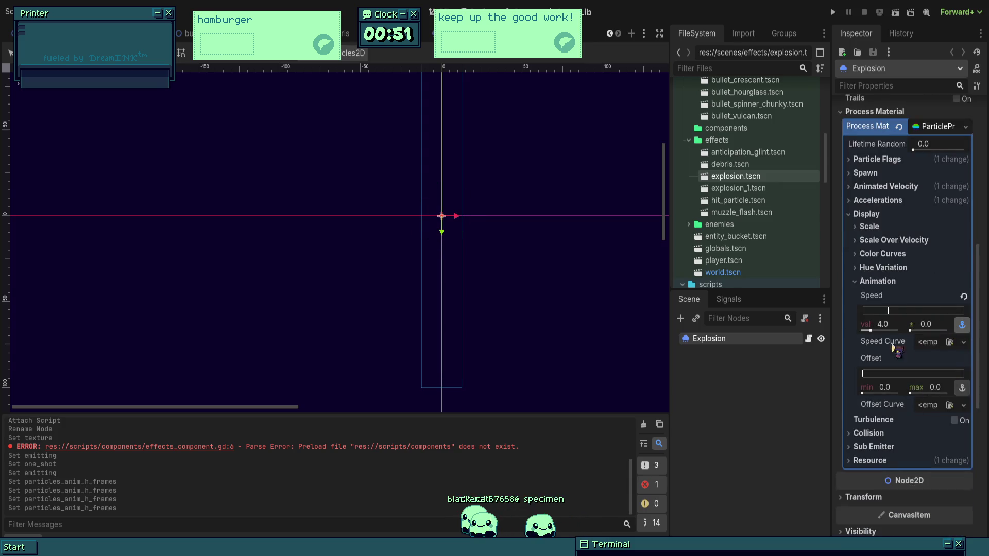
{"action": "left_click_drag", "start_coordinate": [870, 331], "coordinate": [878, 329]}
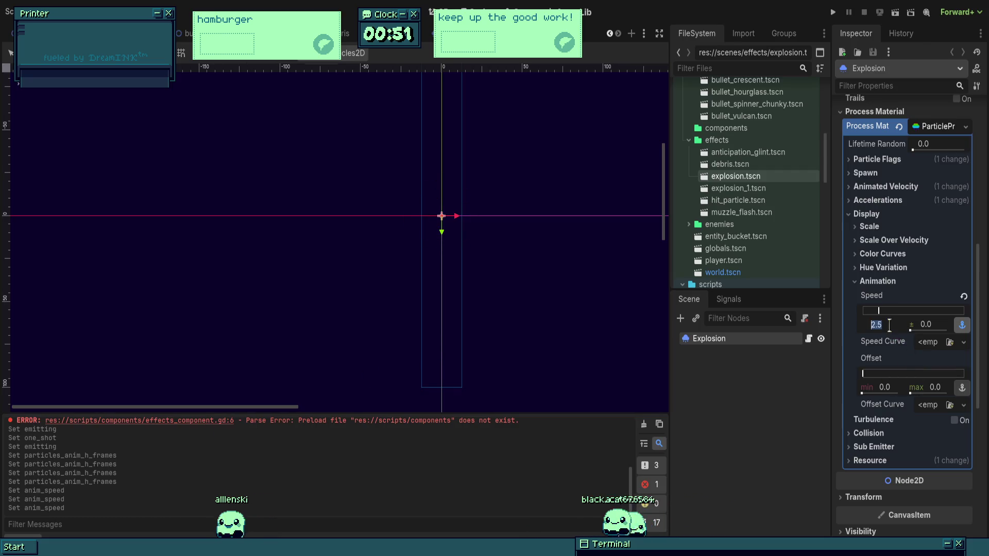
{"action": "left_click_drag", "start_coordinate": [882, 328], "coordinate": [885, 329]}
{"action": "scroll", "coordinate": [501, 249], "scroll_direction": "down", "scroll_amount": 1}
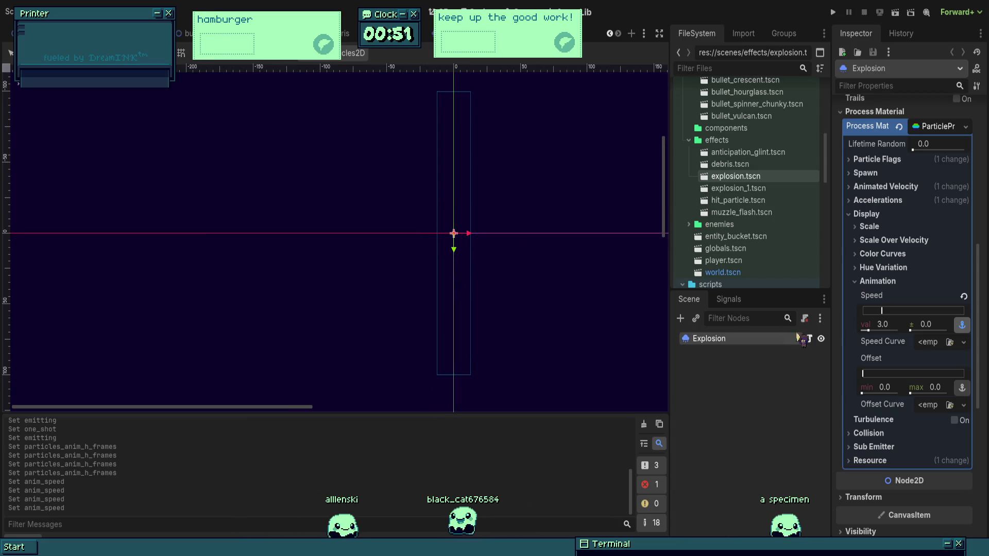
{"action": "scroll", "coordinate": [911, 309], "scroll_direction": "up", "scroll_amount": 4}
{"action": "left_click", "coordinate": [906, 355]}
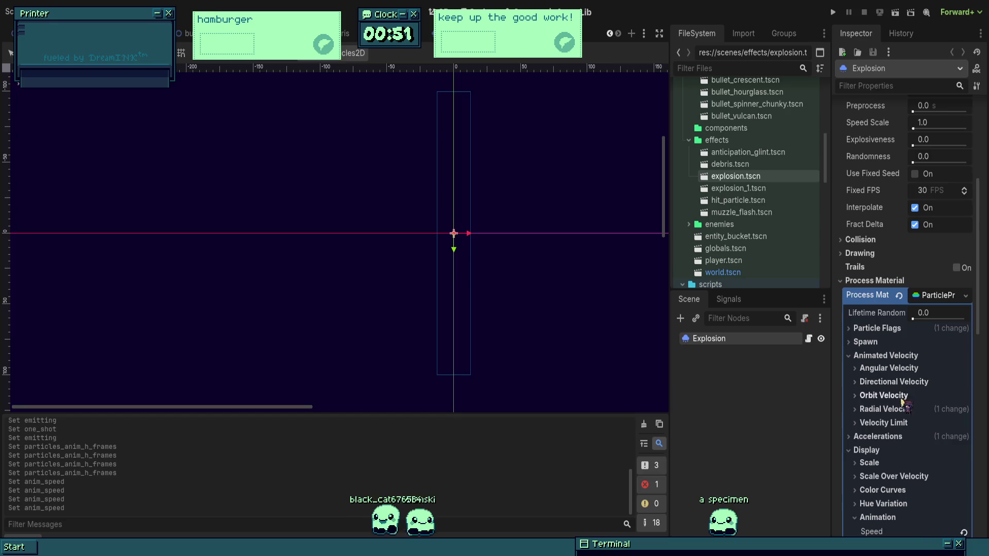
{"action": "left_click", "coordinate": [885, 409]}
{"action": "left_click", "coordinate": [963, 424]}
{"action": "left_click", "coordinate": [891, 409]}
{"action": "left_click", "coordinate": [896, 436]}
{"action": "scroll", "coordinate": [888, 448], "scroll_direction": "down", "scroll_amount": 2}
{"action": "left_click", "coordinate": [888, 394]}
{"action": "left_click", "coordinate": [883, 381]}
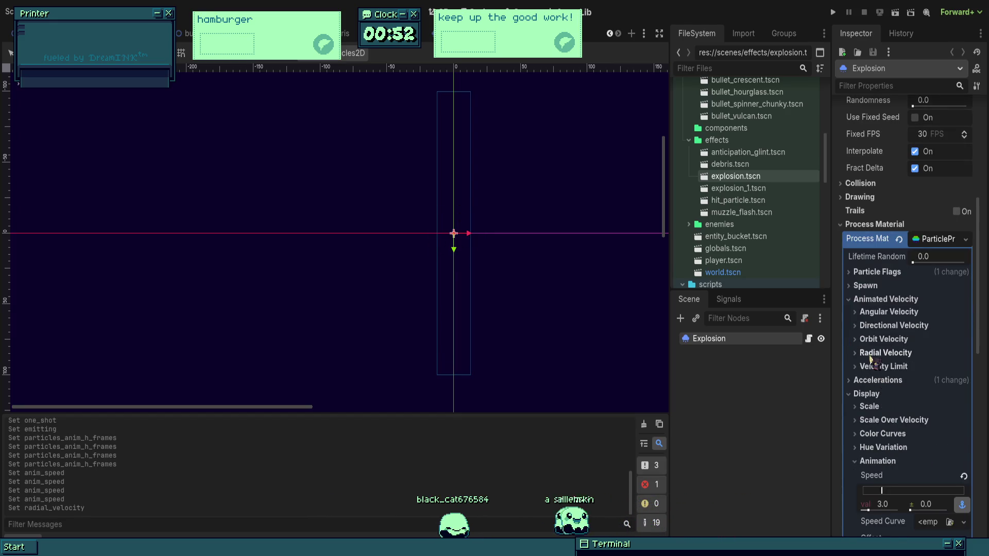
{"action": "left_click", "coordinate": [887, 272]}
{"action": "left_click", "coordinate": [888, 273]}
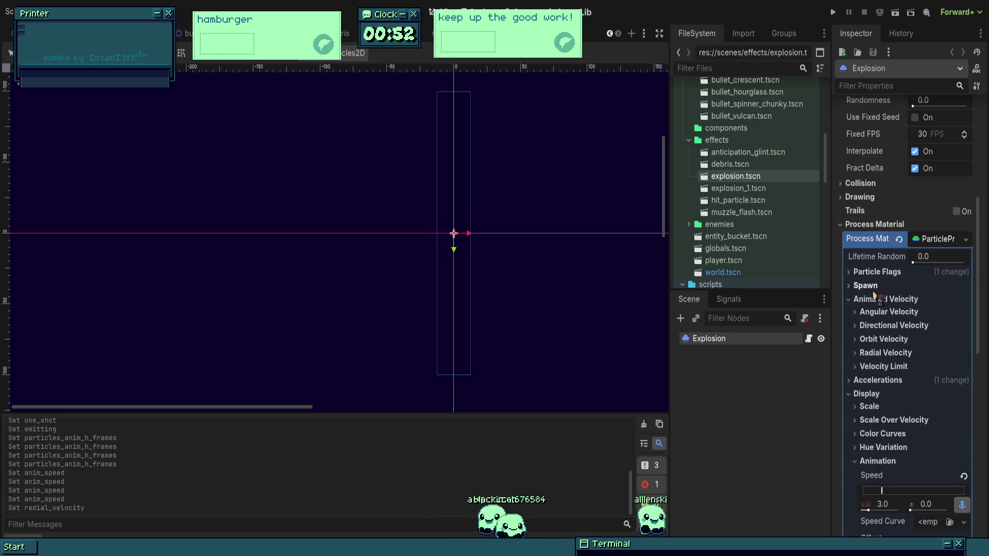
{"action": "left_click", "coordinate": [874, 286]}
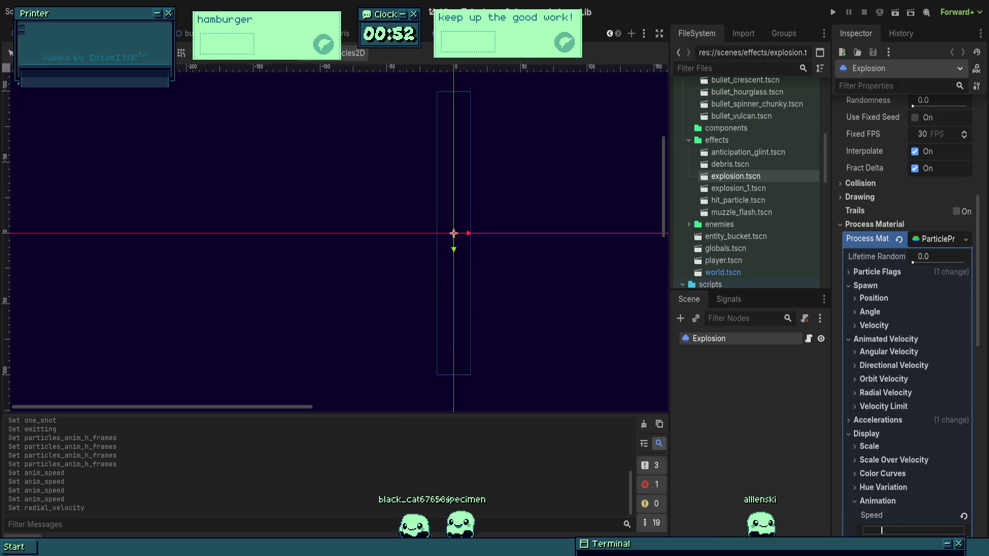
{"action": "scroll", "coordinate": [514, 304], "scroll_direction": "down", "scroll_amount": 1}
{"action": "scroll", "coordinate": [529, 288], "scroll_direction": "right", "scroll_amount": 1}
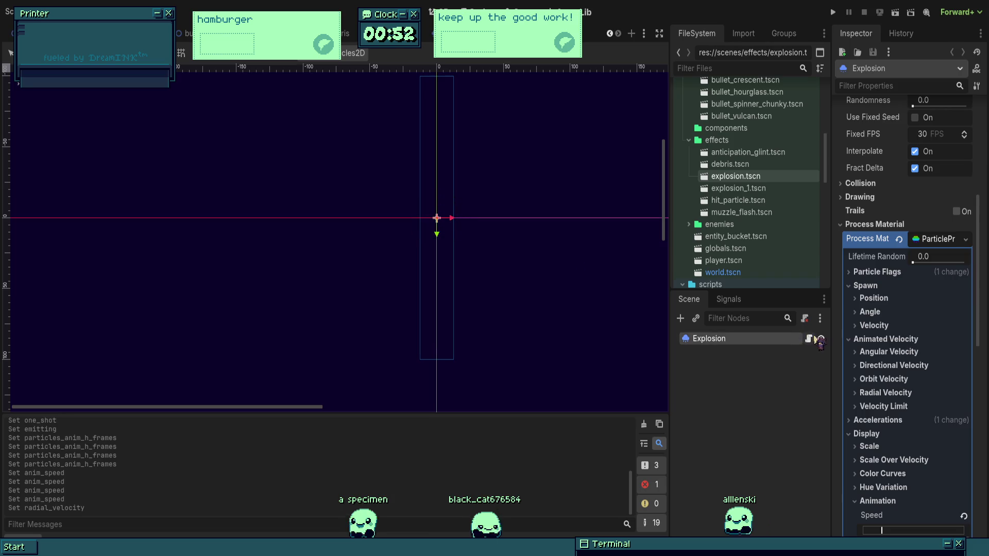
{"action": "scroll", "coordinate": [906, 309], "scroll_direction": "up", "scroll_amount": 5}
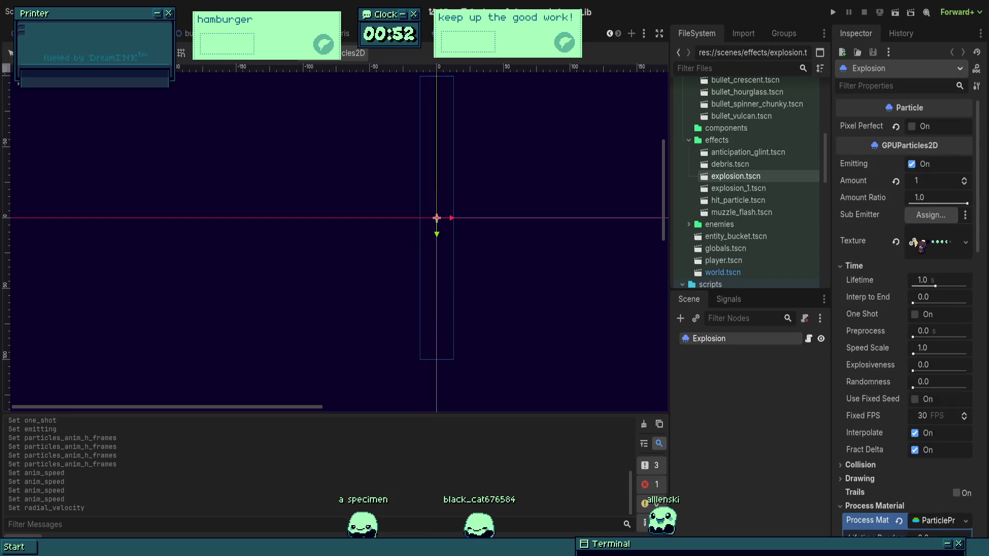
Set the Explosion's Amount to 6 and Explosiveness to 1.0.
{"action": "left_click", "coordinate": [964, 179]}
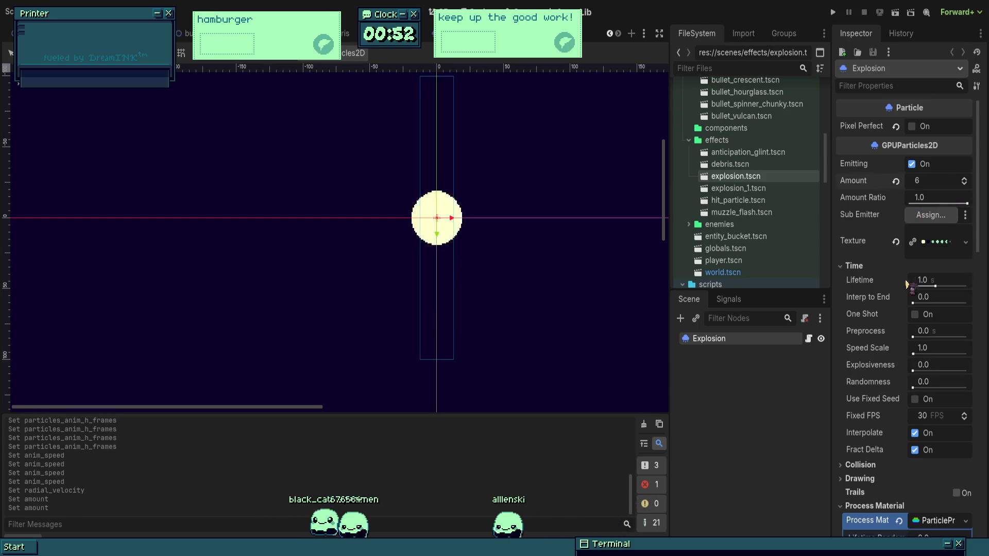
{"action": "left_click_drag", "start_coordinate": [922, 371], "coordinate": [967, 370]}
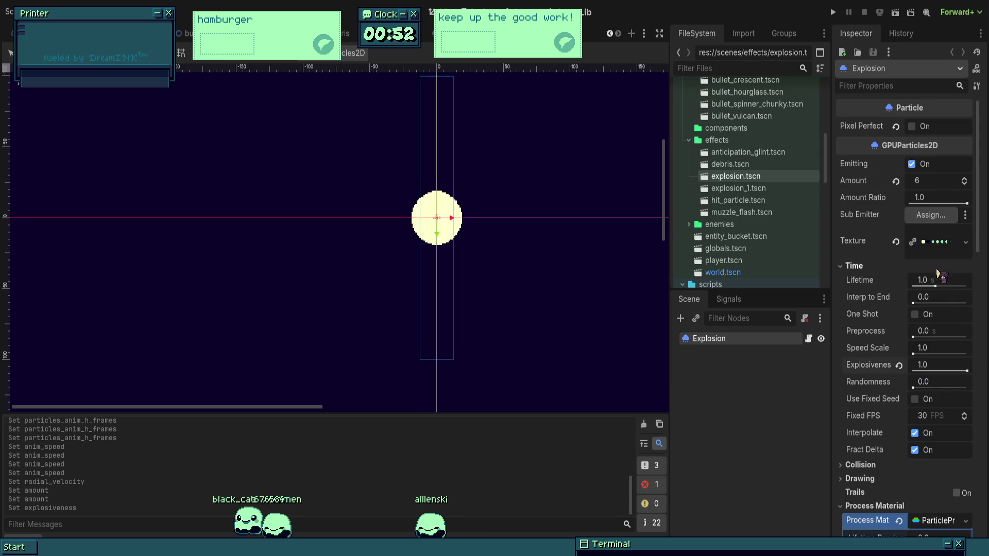
{"action": "scroll", "coordinate": [889, 343], "scroll_direction": "down", "scroll_amount": 3}
{"action": "scroll", "coordinate": [890, 344], "scroll_direction": "down", "scroll_amount": 3}
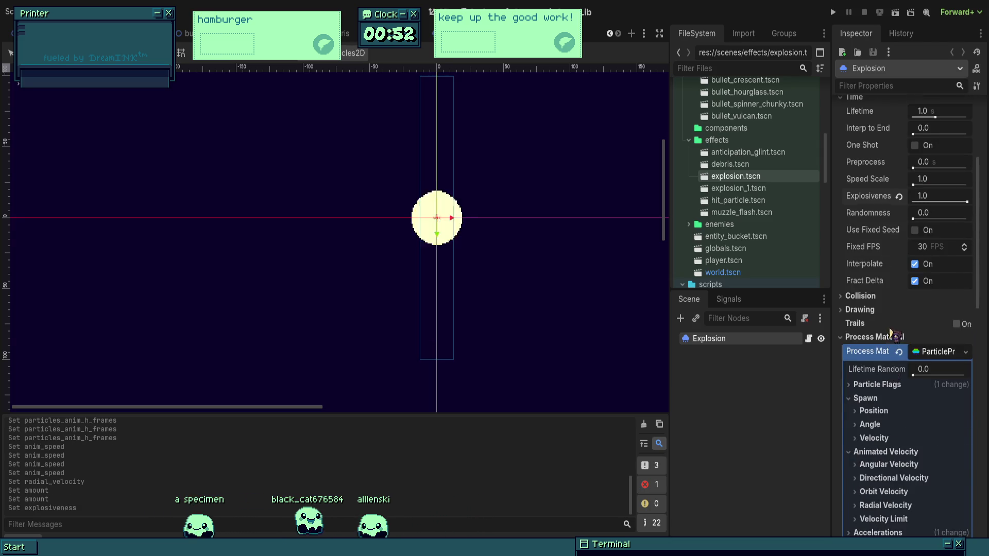
{"action": "scroll", "coordinate": [893, 406], "scroll_direction": "down", "scroll_amount": 2}
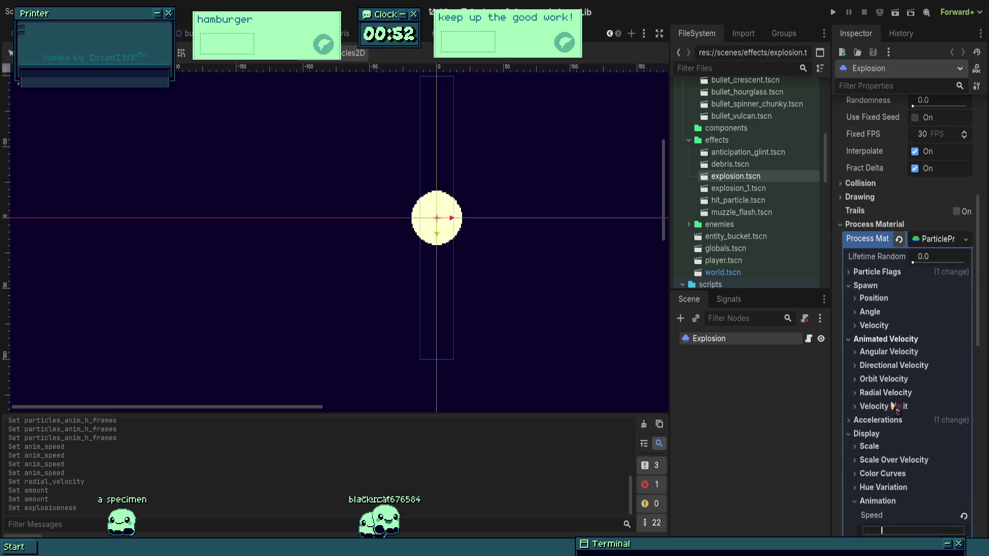
Adjust the Explosion's Directional Velocity and set Angular Velocity to a single value.
{"action": "left_click", "coordinate": [893, 366]}
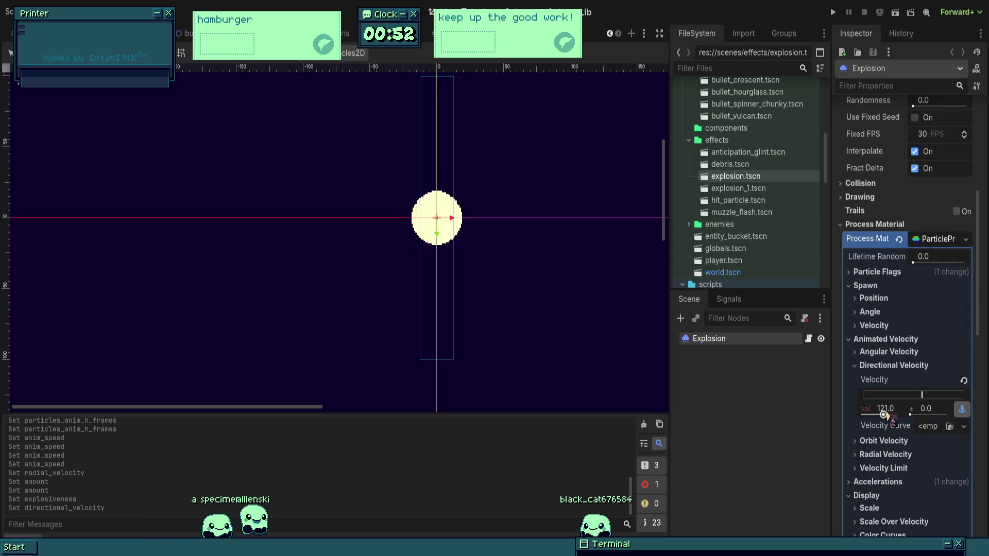
{"action": "left_click", "coordinate": [906, 365]}
{"action": "left_click", "coordinate": [906, 352]}
{"action": "left_click", "coordinate": [928, 401]}
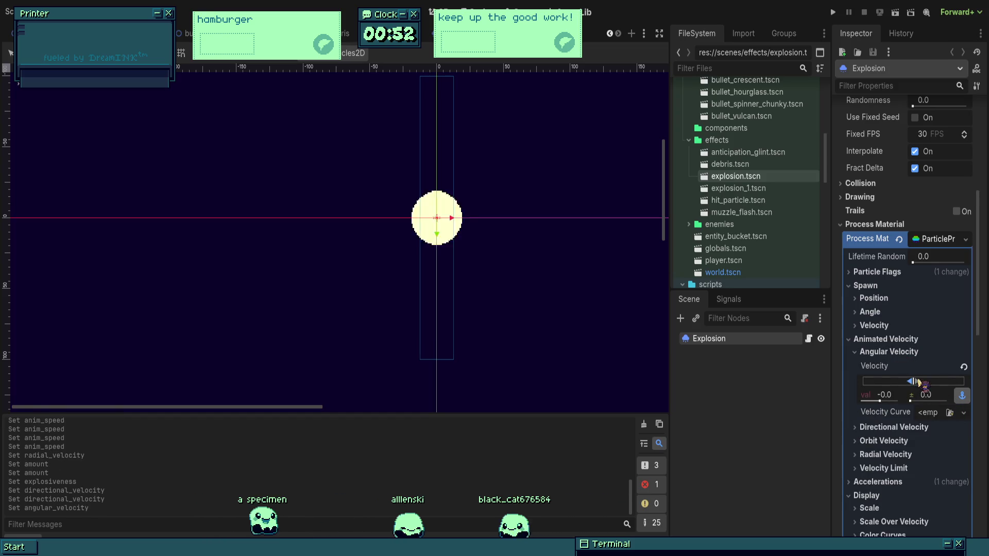
{"action": "left_click", "coordinate": [961, 394]}
{"action": "left_click_drag", "start_coordinate": [878, 401], "coordinate": [879, 401]}
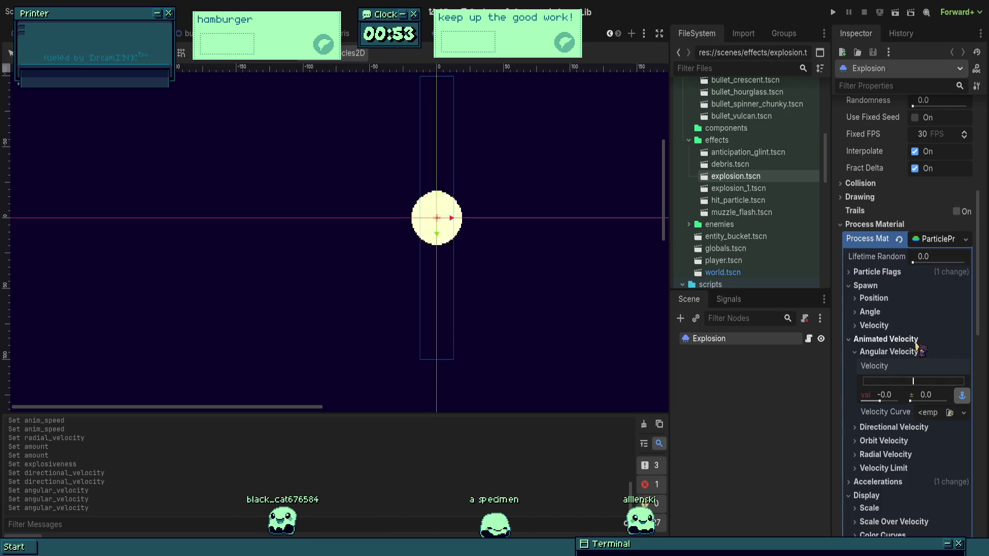
{"action": "left_click", "coordinate": [899, 350]}
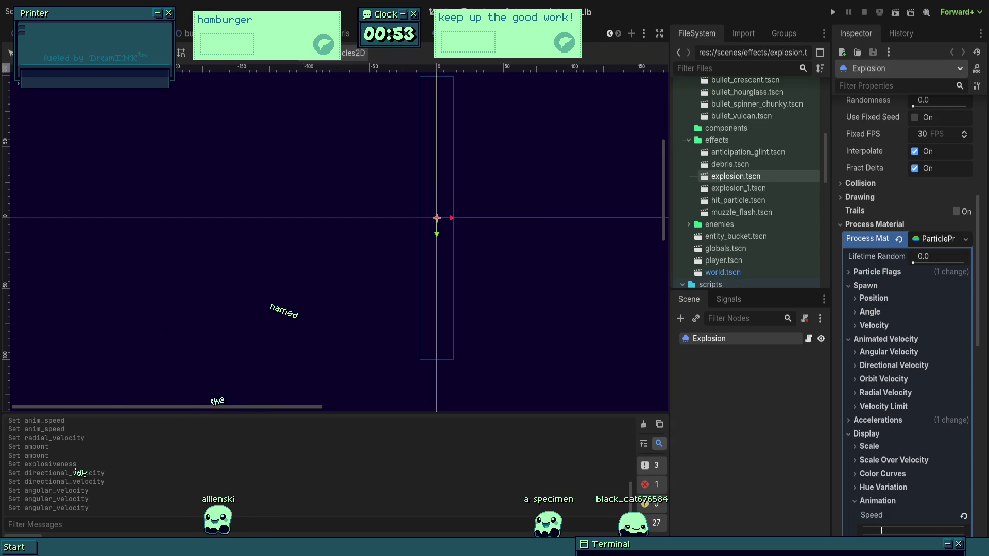
Reselect the Explosion node and review its Accelerations and Radial Accel settings.
{"action": "left_click_drag", "start_coordinate": [475, 250], "coordinate": [478, 279]}
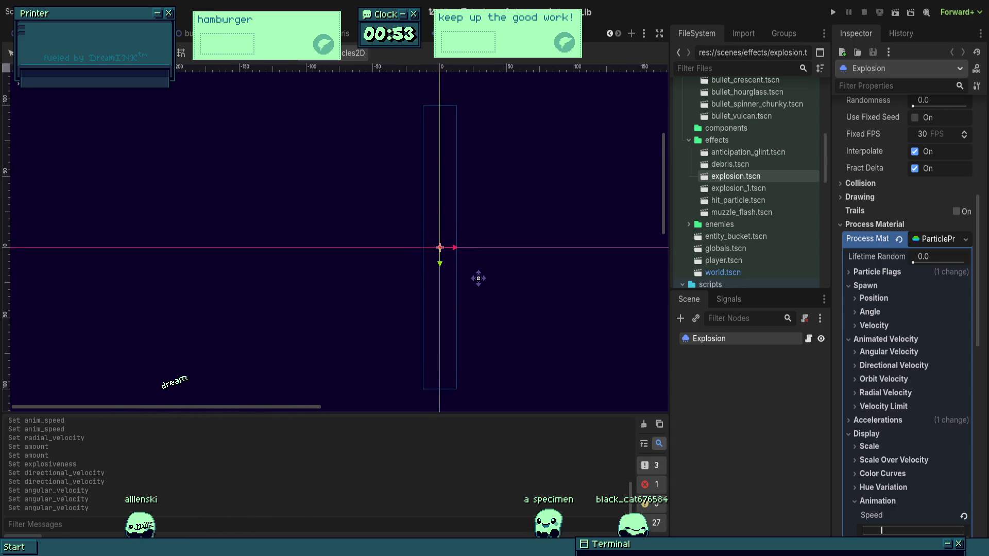
{"action": "left_click", "coordinate": [737, 355]}
{"action": "left_click", "coordinate": [760, 339]}
{"action": "scroll", "coordinate": [931, 452], "scroll_direction": "down", "scroll_amount": 2}
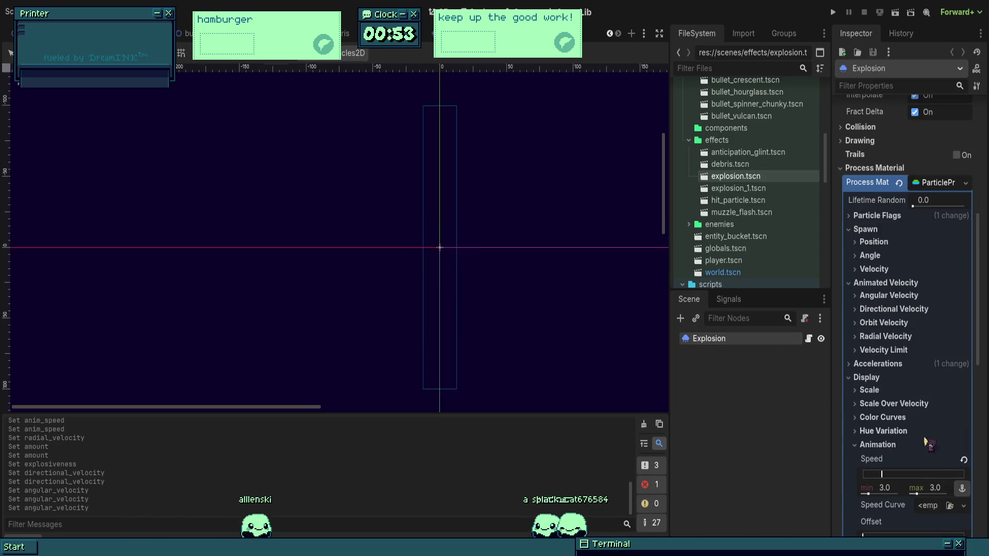
{"action": "scroll", "coordinate": [930, 452], "scroll_direction": "down", "scroll_amount": 4}
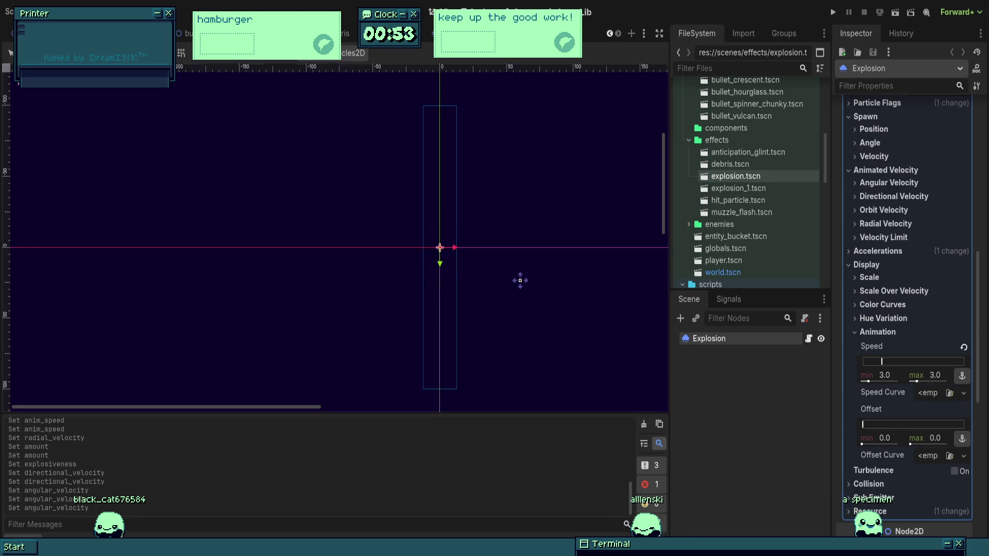
{"action": "scroll", "coordinate": [891, 307], "scroll_direction": "up", "scroll_amount": 2}
{"action": "left_click", "coordinate": [891, 307]}
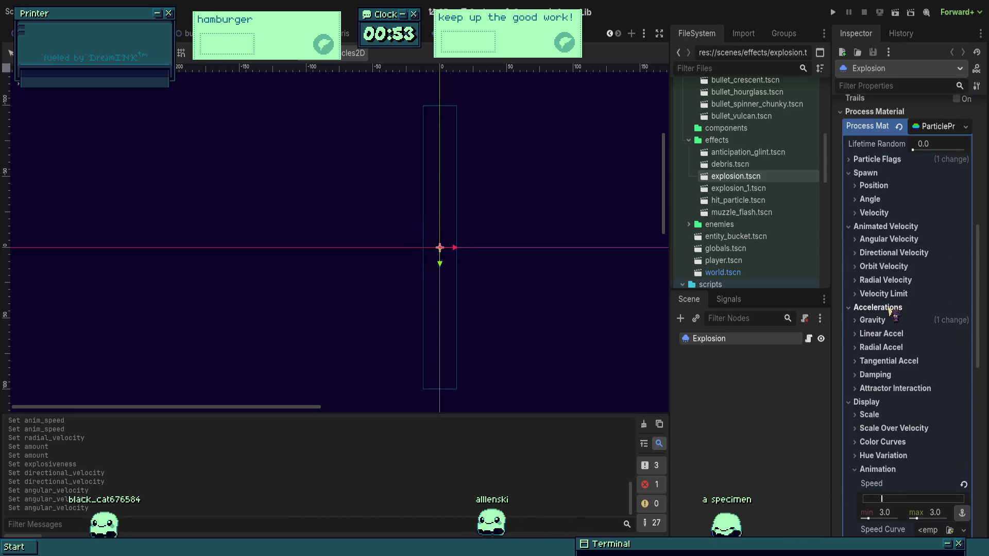
{"action": "left_click", "coordinate": [892, 349]}
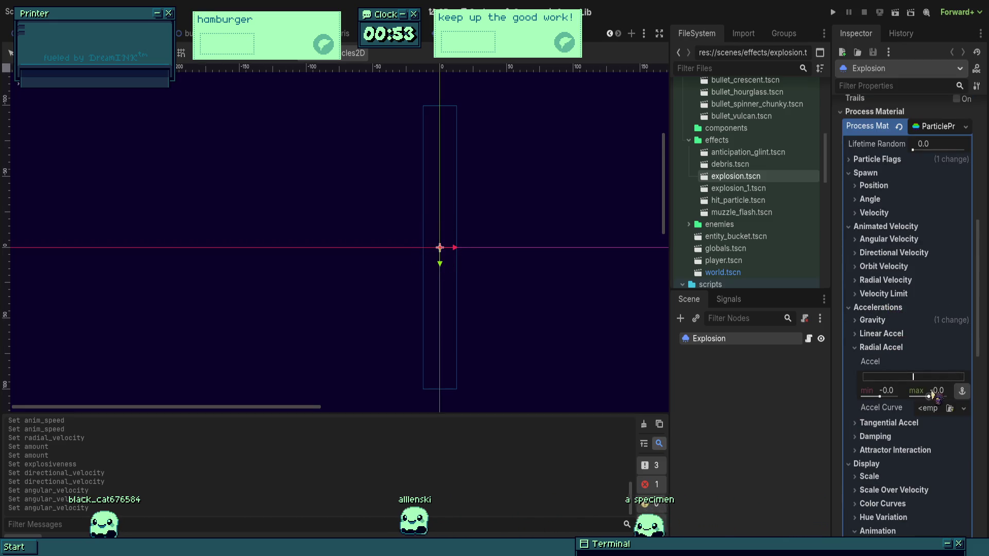
{"action": "left_click", "coordinate": [892, 348]}
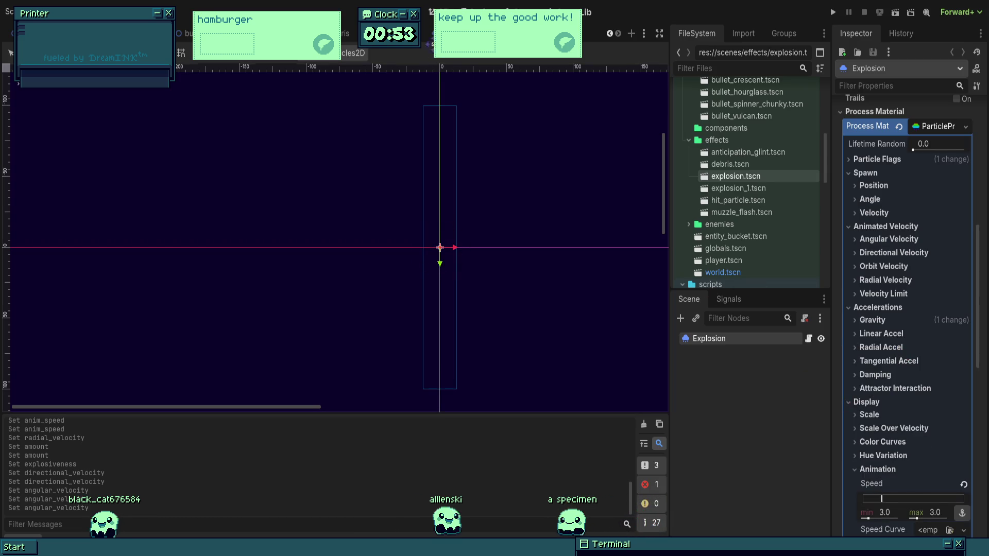
{"action": "scroll", "coordinate": [481, 97], "scroll_direction": "right", "scroll_amount": 1}
{"action": "left_click", "coordinate": [348, 33]}
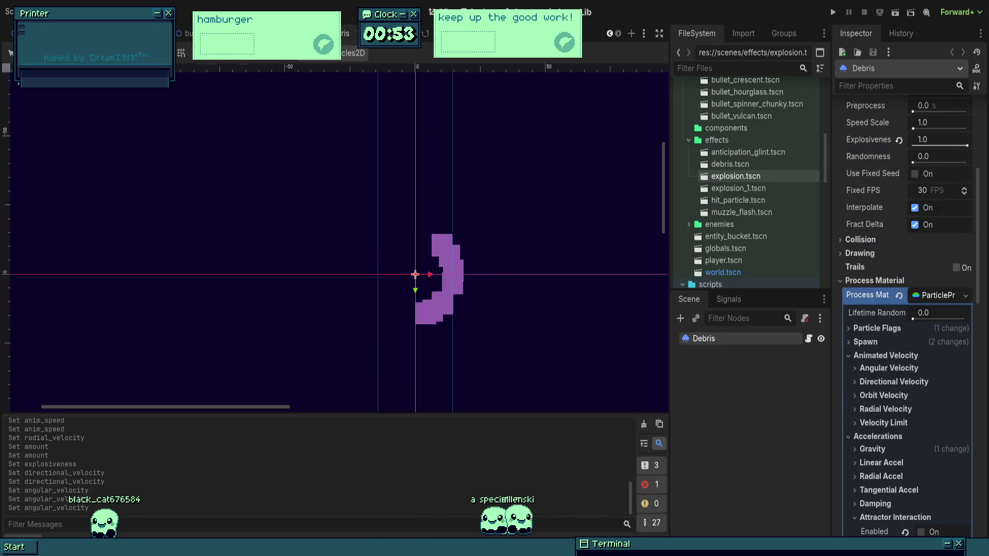
Inspect the Debris particles' Spawn > Velocity settings for comparison.
{"action": "left_click", "coordinate": [875, 342]}
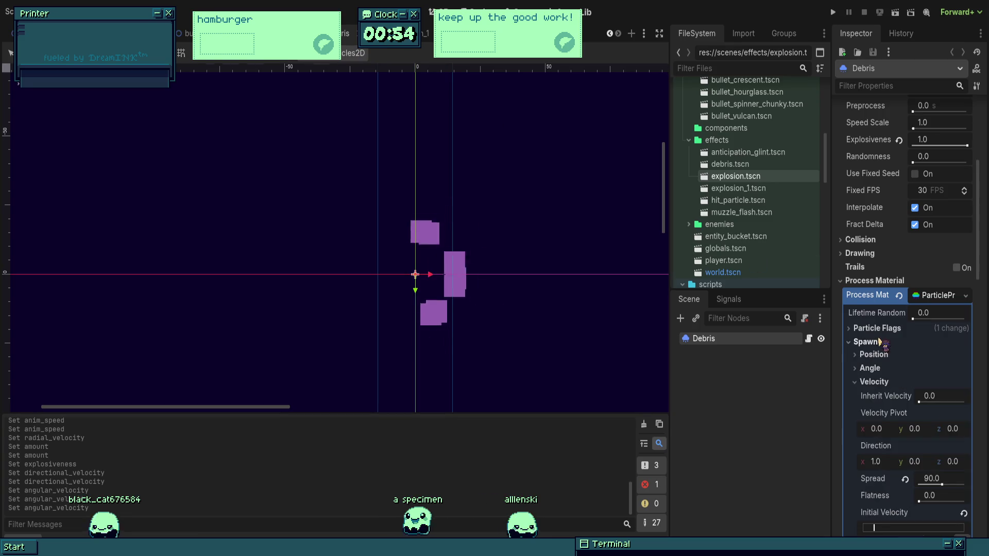
{"action": "scroll", "coordinate": [879, 340], "scroll_direction": "down", "scroll_amount": 2}
{"action": "left_click", "coordinate": [878, 328]}
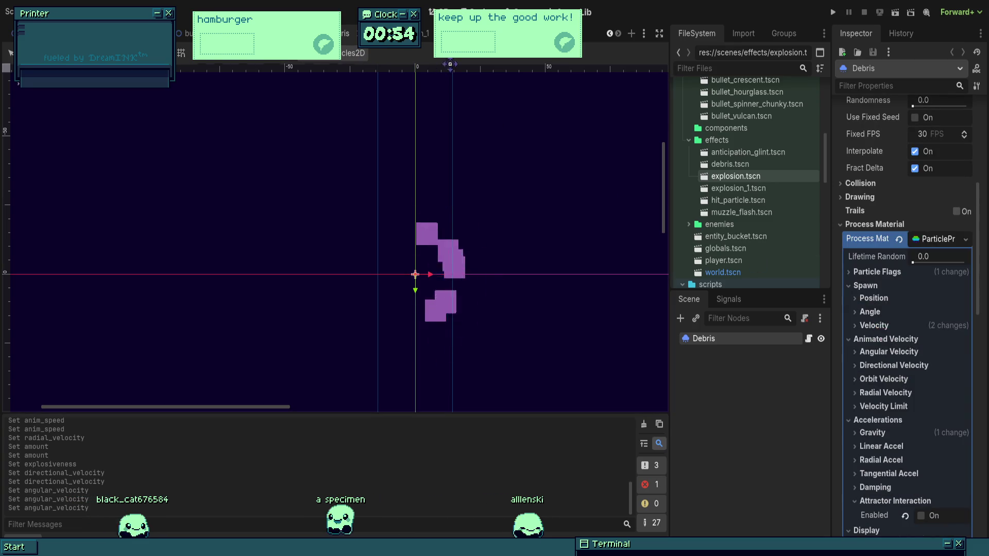
{"action": "left_click", "coordinate": [881, 326]}
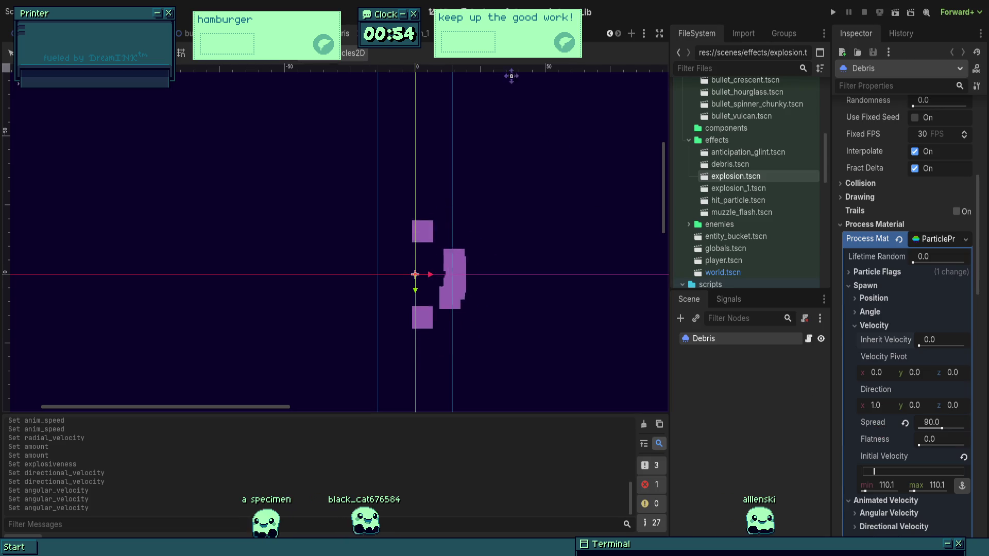
{"action": "key", "text": "ctrl+Tab"}
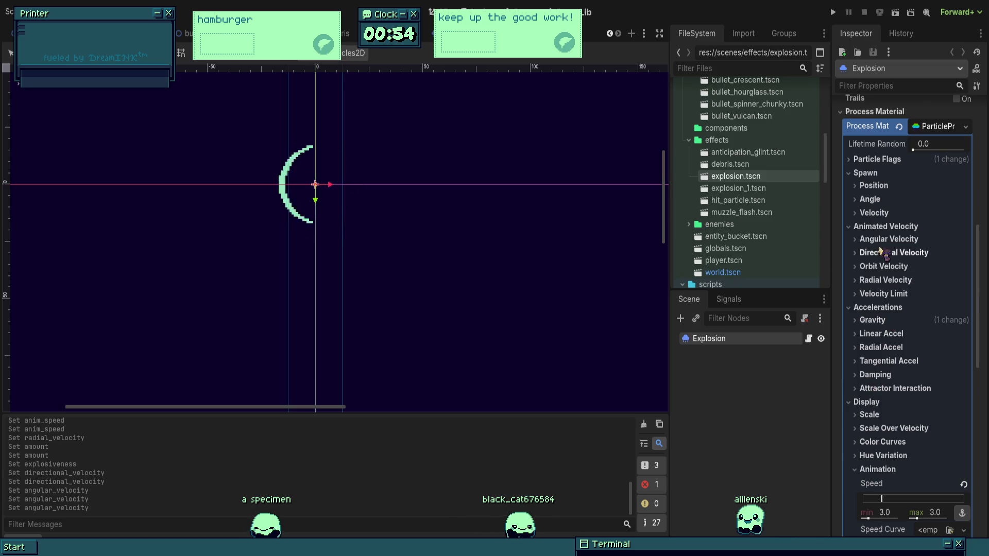
Make the Explosion's initial velocity a single value of 234.6 with a spread of 39.
{"action": "scroll", "coordinate": [889, 320], "scroll_direction": "up", "scroll_amount": 3}
{"action": "left_click", "coordinate": [894, 322]}
{"action": "scroll", "coordinate": [898, 329], "scroll_direction": "down", "scroll_amount": 3}
{"action": "left_click", "coordinate": [962, 373]}
{"action": "mouse_move", "coordinate": [873, 379]}
{"action": "left_mouse_down"}
{"action": "mouse_move", "coordinate": [920, 379]}
{"action": "mouse_move", "coordinate": [857, 377]}
{"action": "left_mouse_up"}
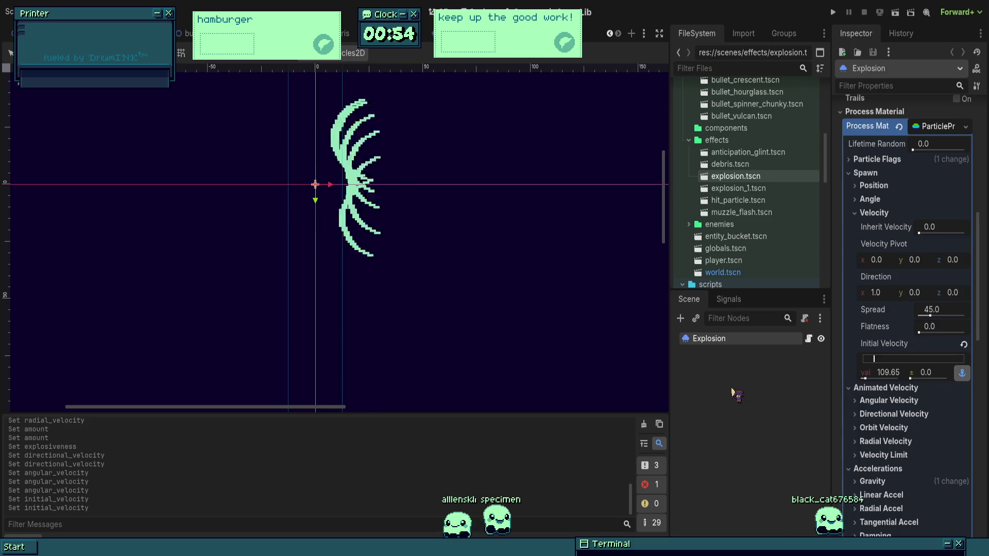
{"action": "left_click_drag", "start_coordinate": [886, 372], "coordinate": [906, 373]}
{"action": "left_click_drag", "start_coordinate": [930, 316], "coordinate": [933, 315]}
{"action": "left_click_drag", "start_coordinate": [908, 359], "coordinate": [897, 359]}
{"action": "left_click_drag", "start_coordinate": [931, 314], "coordinate": [926, 314]}
{"action": "left_click_drag", "start_coordinate": [897, 359], "coordinate": [886, 359]}
{"action": "scroll", "coordinate": [477, 292], "scroll_direction": "down", "scroll_amount": 4}
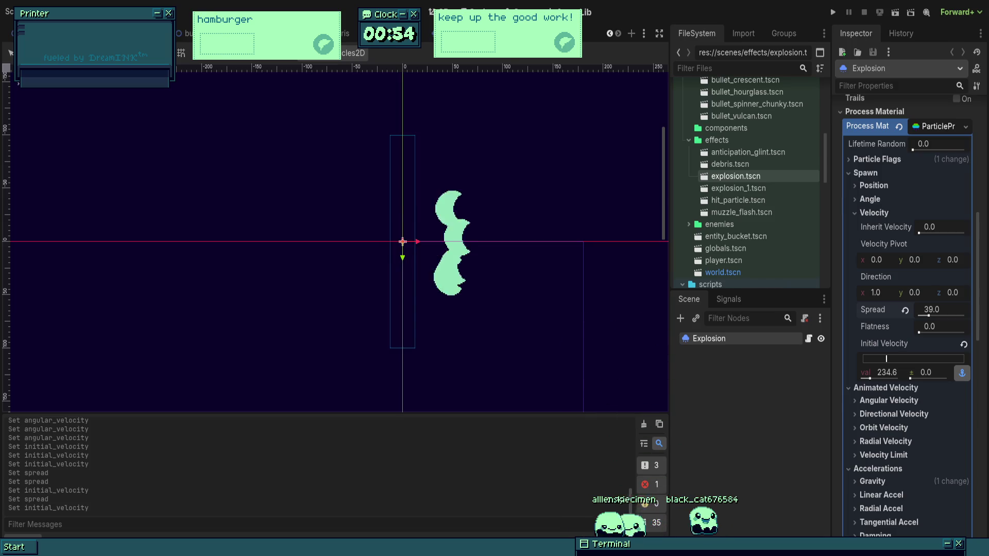
{"action": "scroll", "coordinate": [485, 241], "scroll_direction": "up", "scroll_amount": 3}
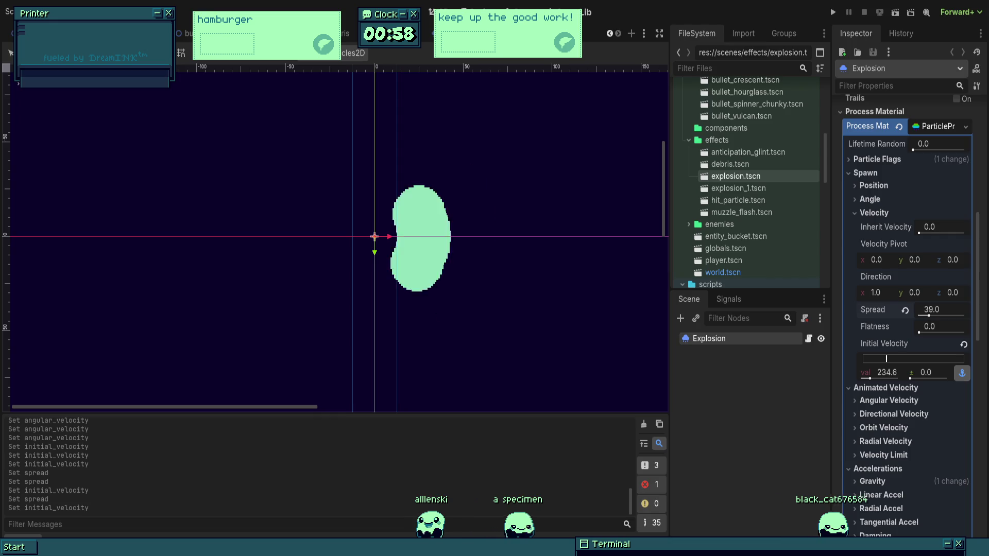
{"action": "scroll", "coordinate": [529, 199], "scroll_direction": "left", "scroll_amount": 2}
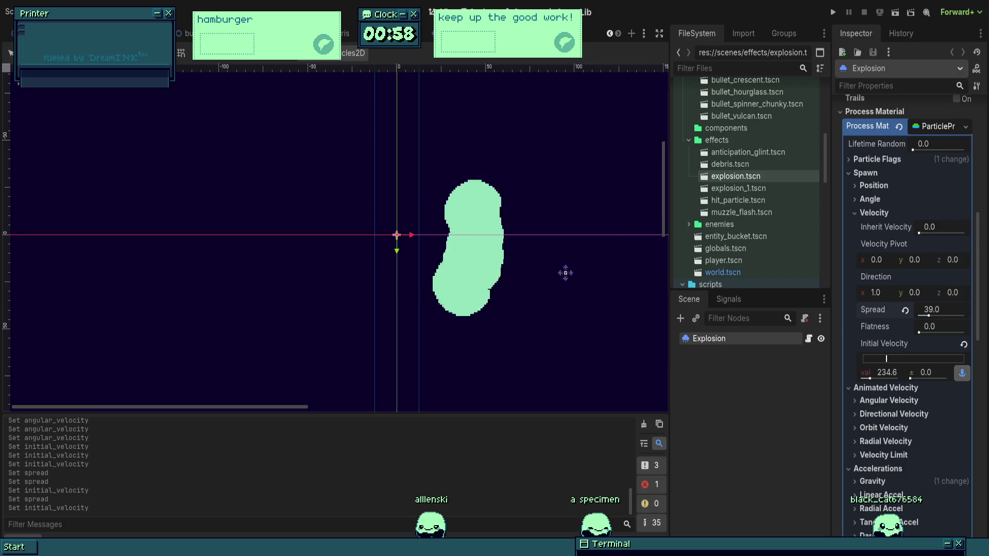
{"action": "scroll", "coordinate": [530, 253], "scroll_direction": "left", "scroll_amount": 2}
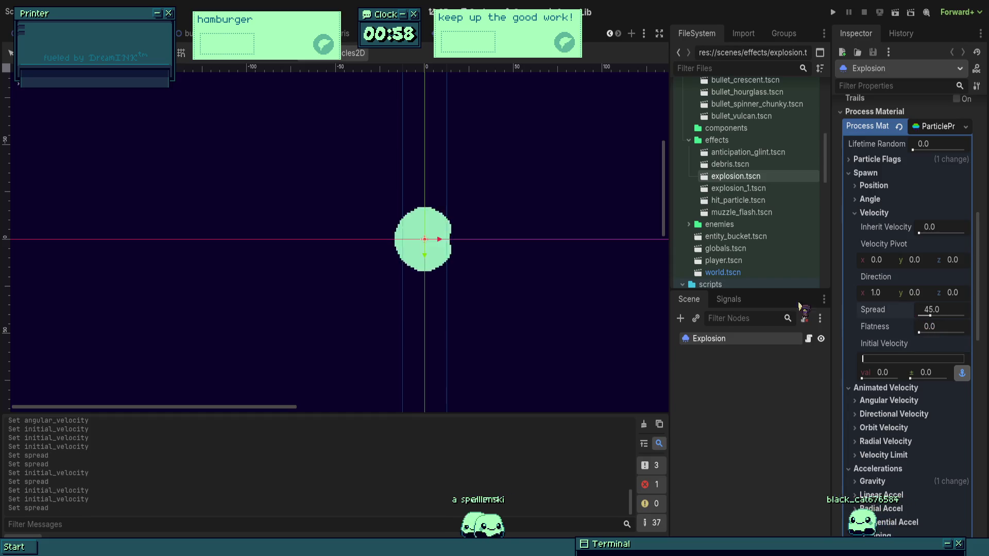
{"action": "left_click", "coordinate": [870, 173]}
{"action": "scroll", "coordinate": [912, 206], "scroll_direction": "up", "scroll_amount": 10}
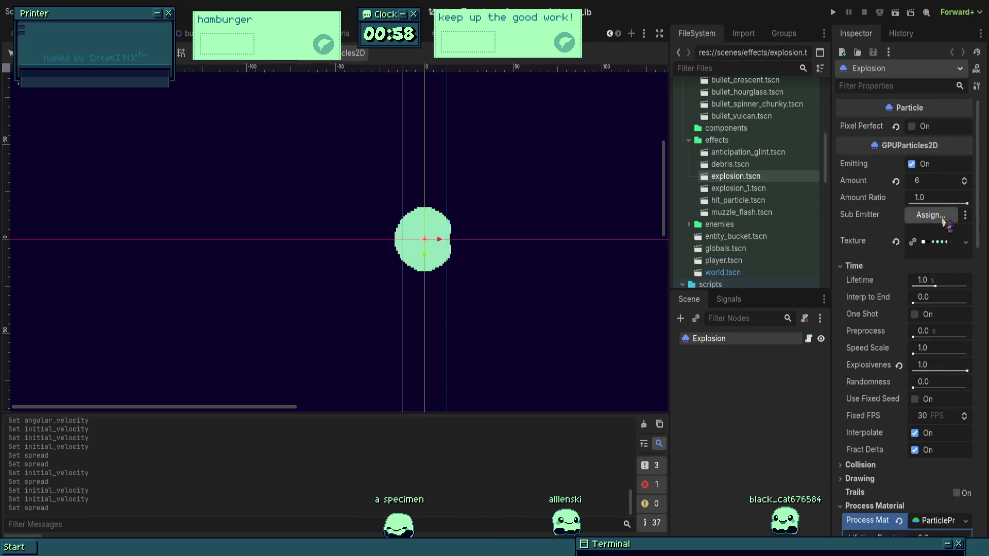
{"action": "left_click_drag", "start_coordinate": [964, 184], "coordinate": [964, 186]}
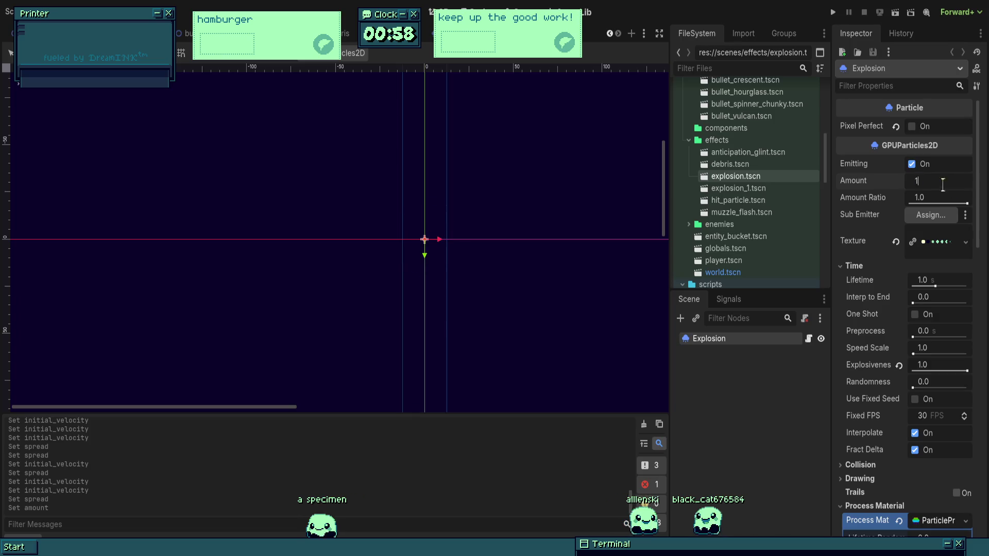
{"action": "left_click_drag", "start_coordinate": [932, 370], "coordinate": [906, 371]}
{"action": "left_click_drag", "start_coordinate": [498, 289], "coordinate": [545, 295]}
{"action": "key", "text": "ctrl+s"}
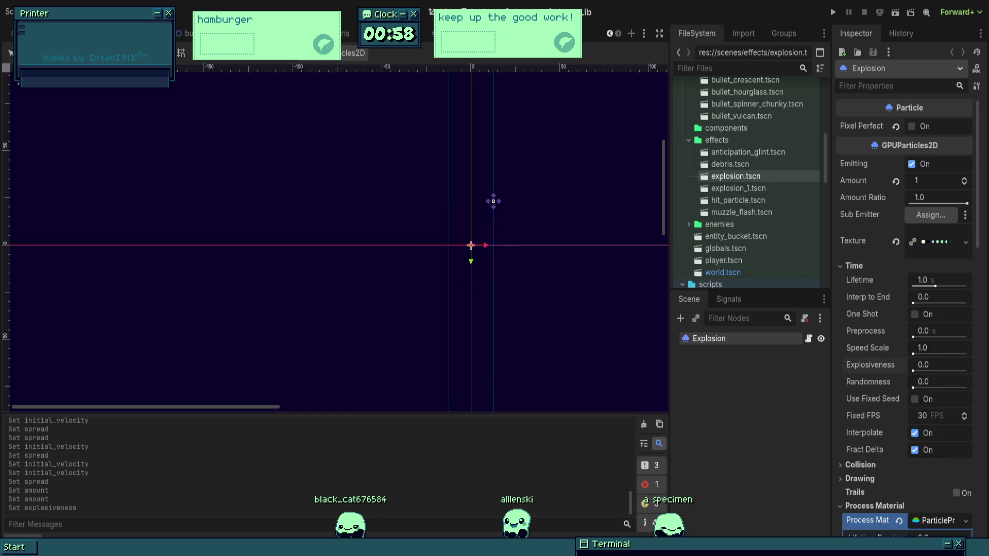
{"action": "scroll", "coordinate": [528, 185], "scroll_direction": "down", "scroll_amount": 2}
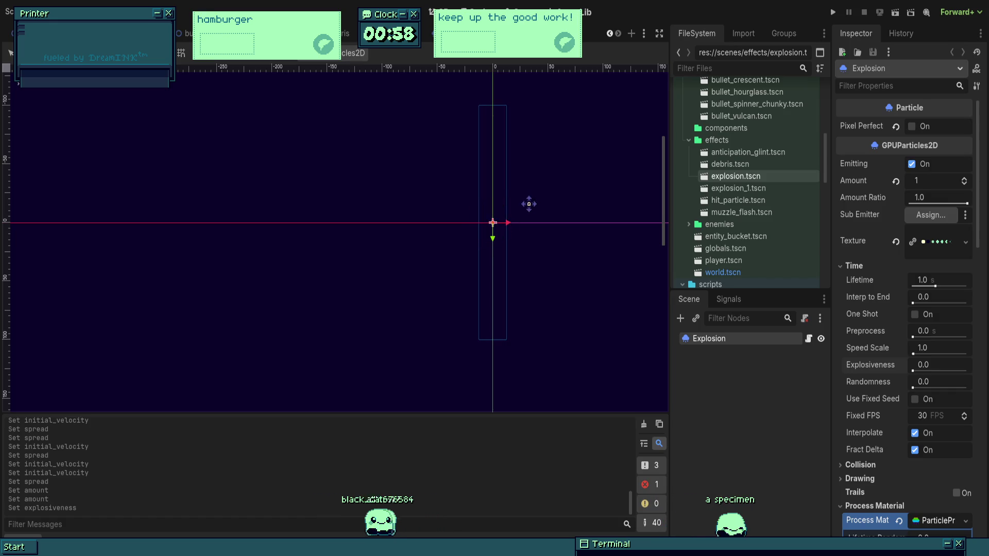
{"action": "left_click_drag", "start_coordinate": [529, 204], "coordinate": [485, 189]}
{"action": "scroll", "coordinate": [485, 189], "scroll_direction": "up", "scroll_amount": 1}
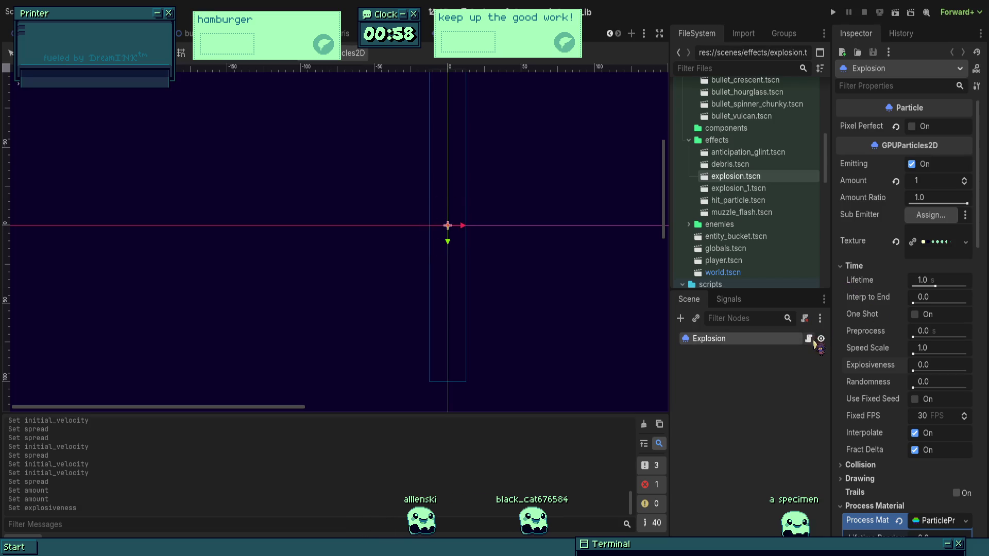
{"action": "left_click", "coordinate": [809, 338]}
{"action": "left_click", "coordinate": [248, 113]}
{"action": "key", "text": "Up"}
{"action": "key", "text": "Return"}
{"action": "type", "text": "@export de"}
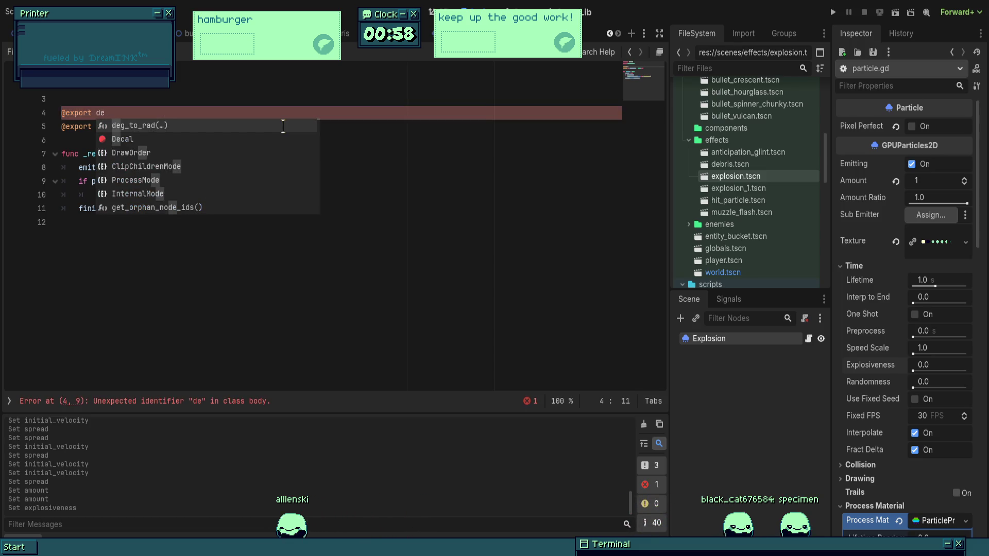
{"action": "key", "text": "Home"}
{"action": "key", "text": "BackSpace"}
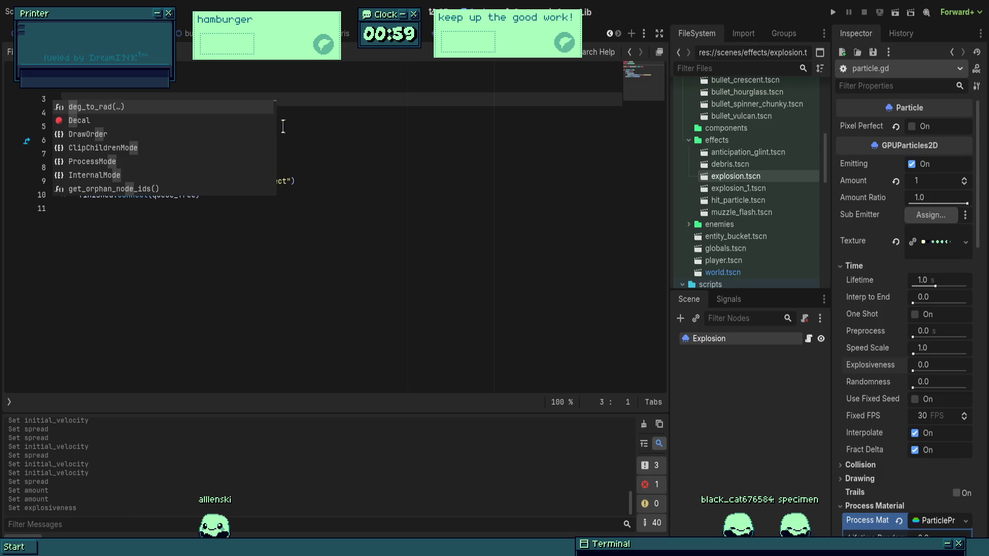
{"action": "key", "text": "Delete"}
{"action": "key", "text": "Delete"}
{"action": "key", "text": "Delete"}
{"action": "key", "text": "End"}
{"action": "key", "text": "Return"}
{"action": "key", "text": "BackSpace"}
{"action": "key", "text": "BackSpace"}
{"action": "key", "text": "BackSpace"}
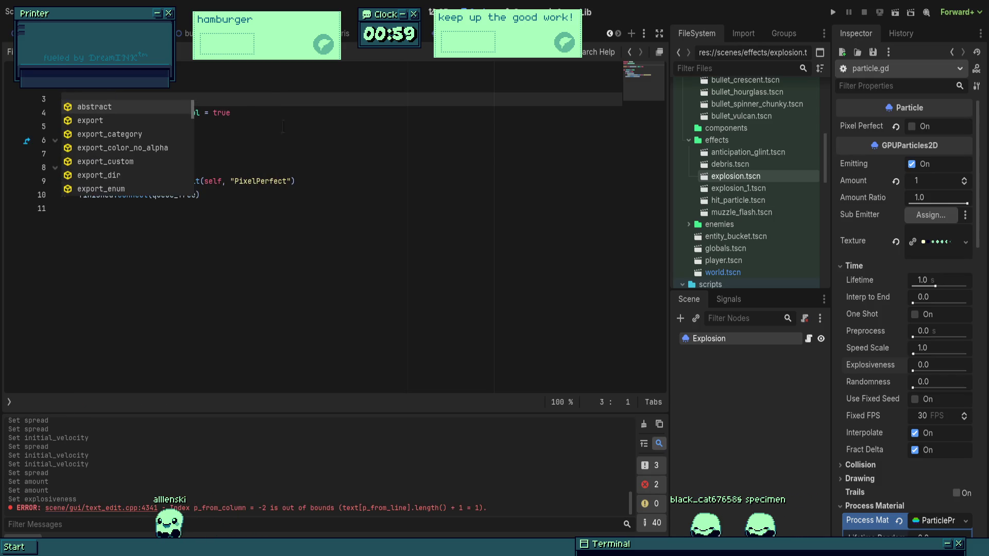
{"action": "key", "text": "Down"}
{"action": "key", "text": "Up"}
{"action": "key", "text": "Return"}
{"action": "type", "text": "@export"}
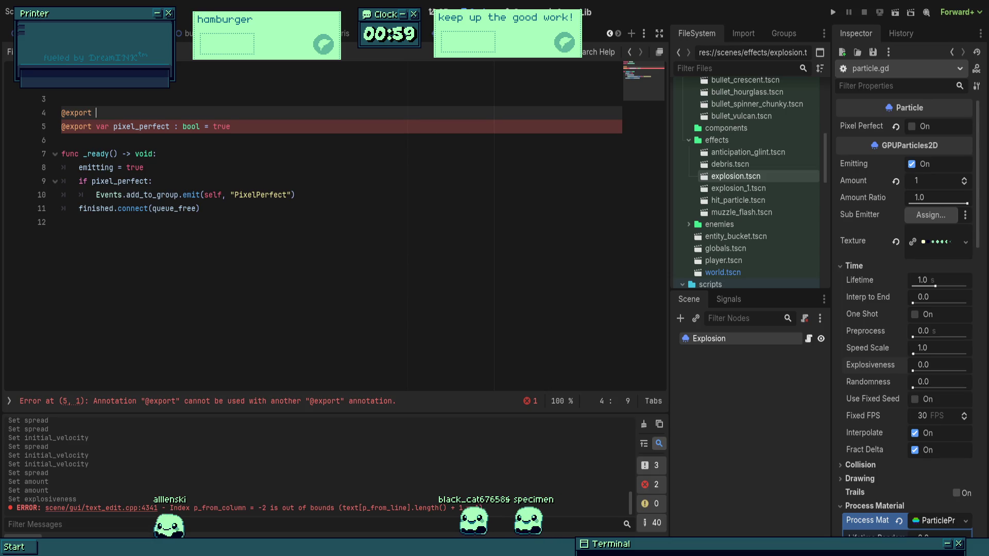
{"action": "type", "text": " var free_"}
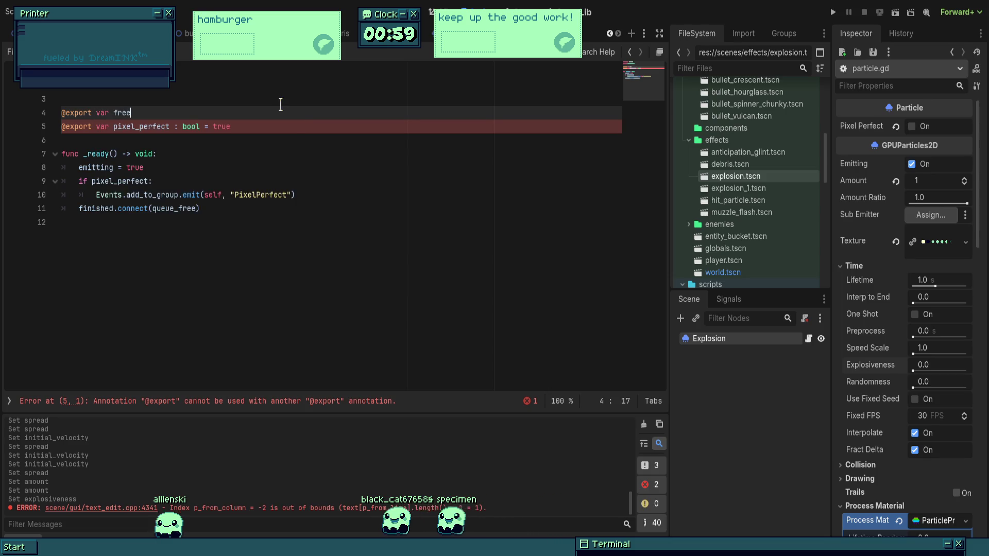
{"action": "type", "text": "on_finish "}
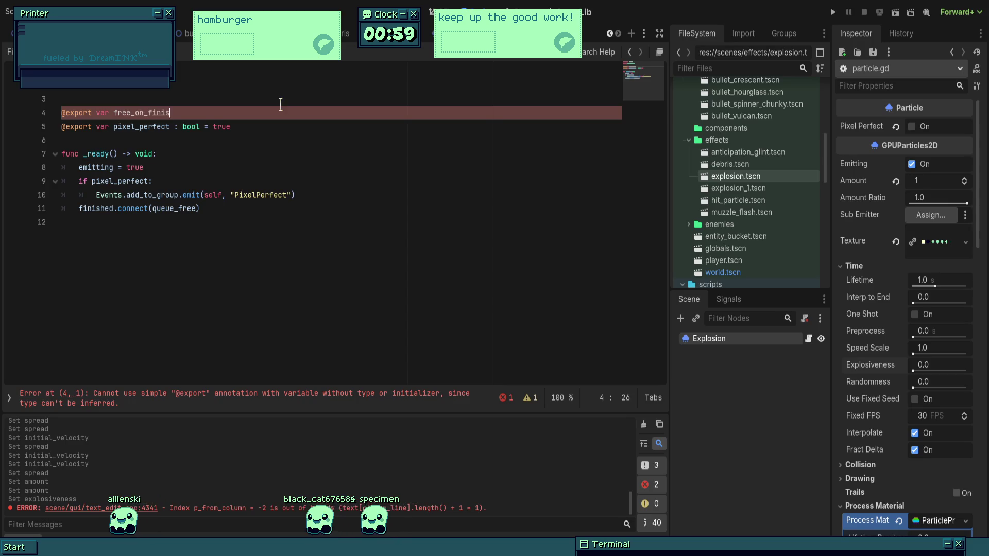
{"action": "type", "text": ": bool = "}
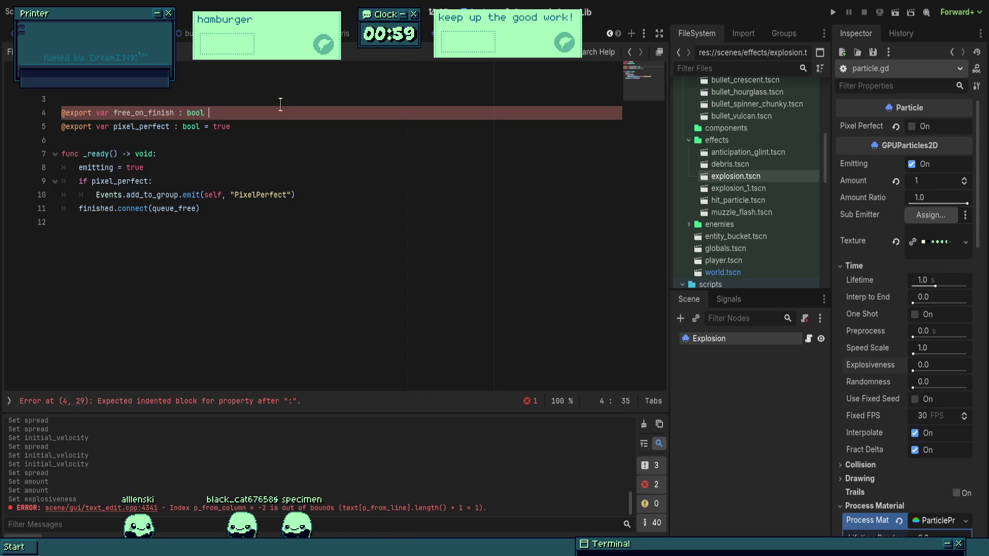
{"action": "type", "text": "false"}
{"action": "left_click", "coordinate": [61, 99]}
Wrap finished.connect(queue_free) in an if free_on_finish: check and save the script.
{"action": "left_click", "coordinate": [227, 208]}
{"action": "left_click", "coordinate": [341, 194]}
{"action": "key", "text": "Return"}
{"action": "type", "text": "if"}
{"action": "key", "text": "shift+Tab"}
{"action": "type", "text": "free"}
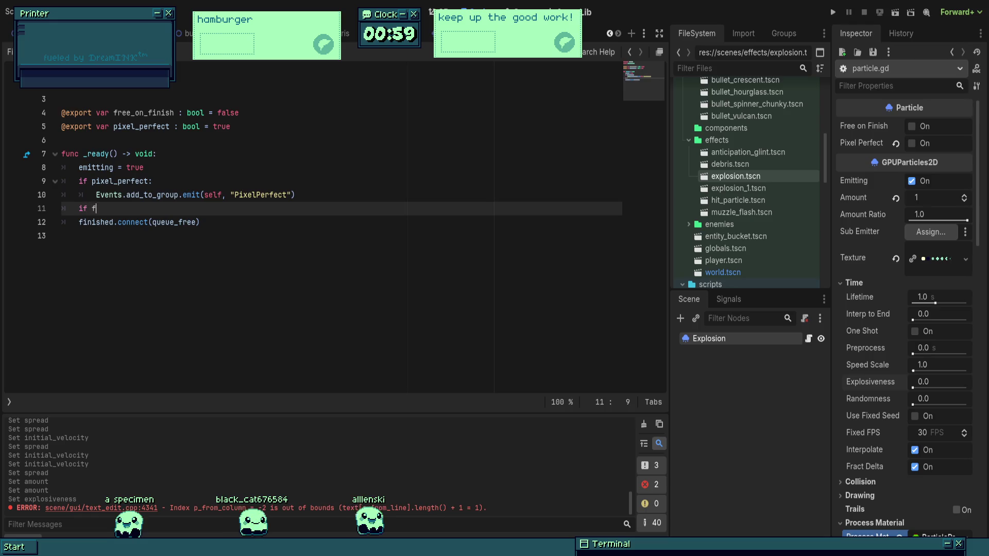
{"action": "type", "text": "_on_finish:"}
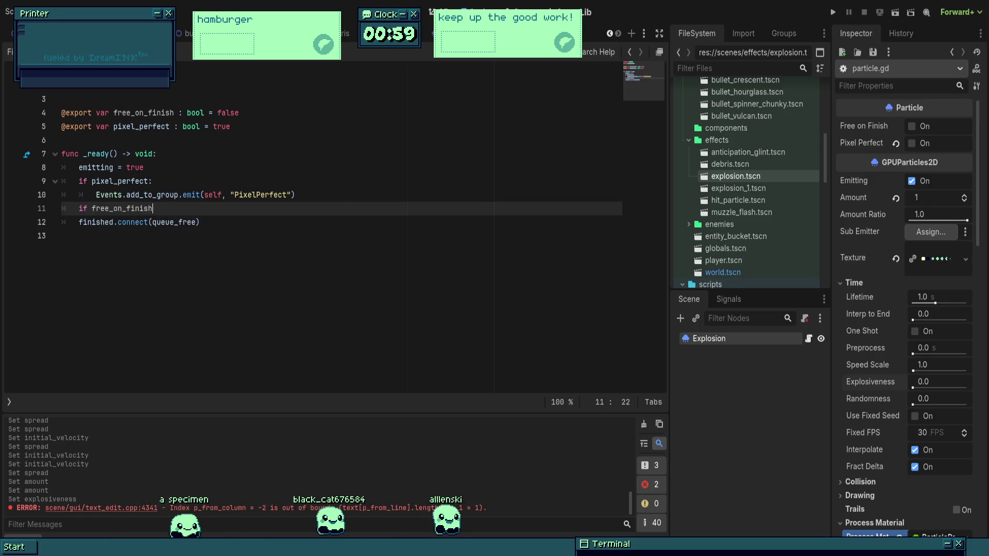
{"action": "key", "text": "Down"}
{"action": "key", "text": "Home"}
{"action": "key", "text": "Tab"}
{"action": "left_click", "coordinate": [411, 235]}
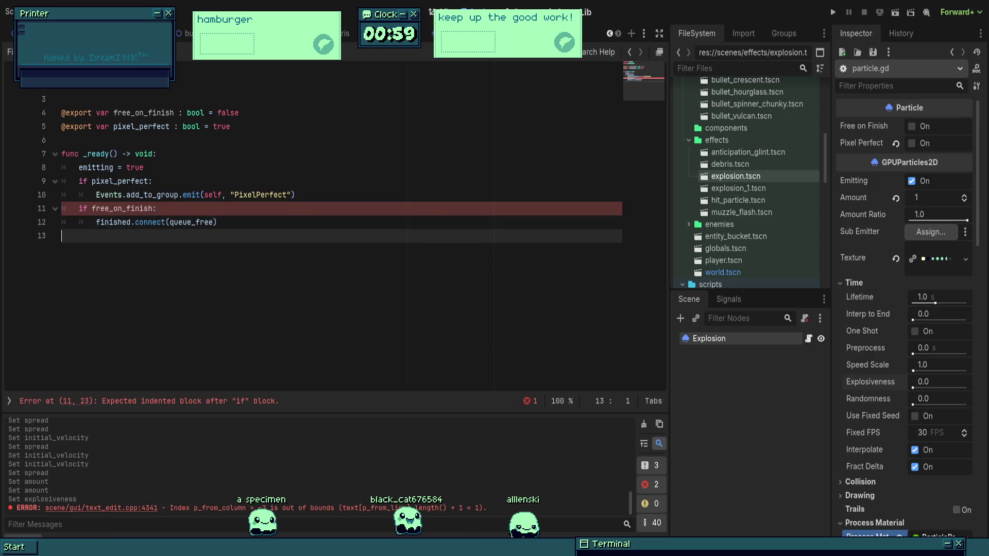
{"action": "left_click", "coordinate": [394, 220]}
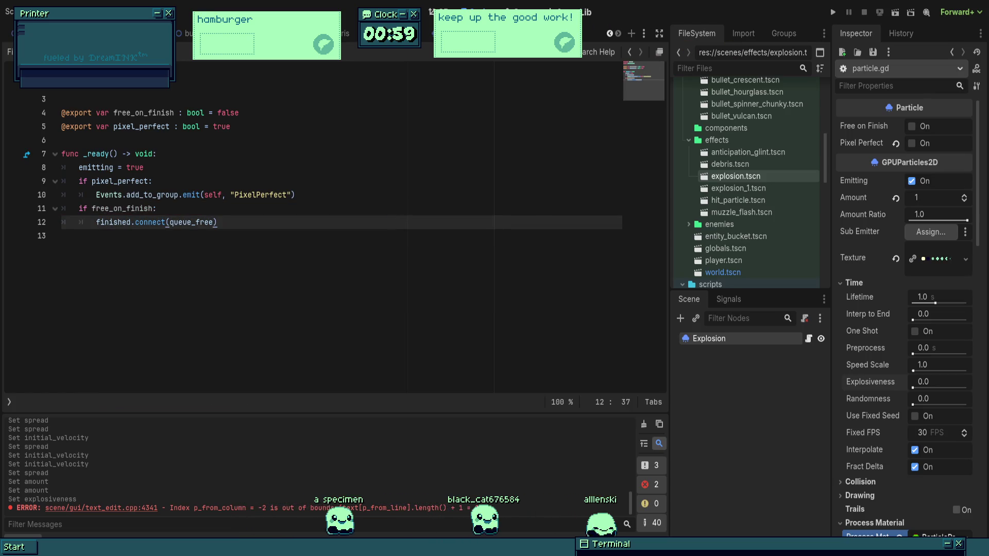
{"action": "key", "text": "ctrl+s"}
Turn on Free on Finish for the Explosion and save the scene.
{"action": "left_click", "coordinate": [911, 126]}
{"action": "key", "text": "ctrl+s"}
{"action": "key", "text": "ctrl+Tab"}
{"action": "scroll", "coordinate": [909, 206], "scroll_direction": "up", "scroll_amount": 10}
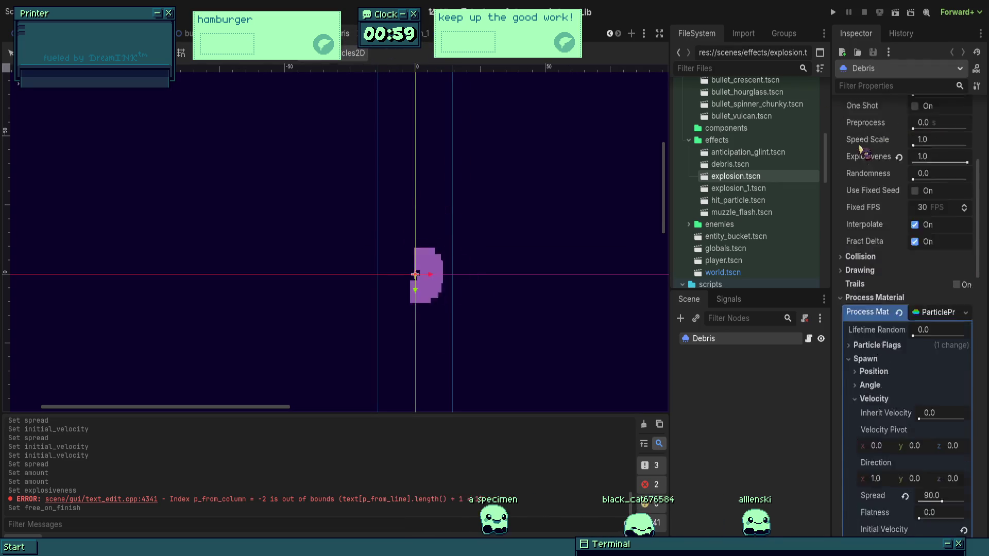
Enable Free on Finish on the MuzzleFlash effect, save it, and return to the Lunatic scene.
{"action": "key", "text": "ctrl+Tab"}
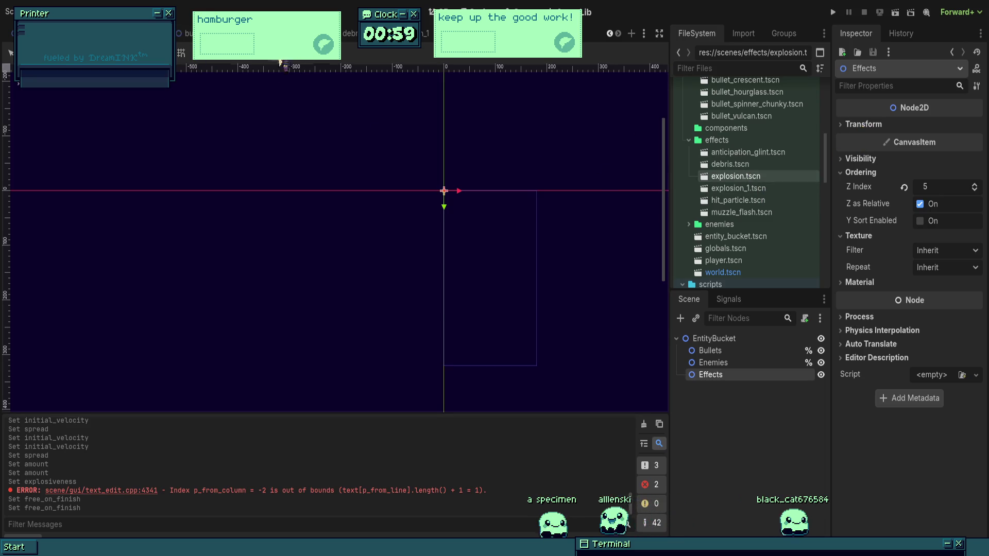
{"action": "key", "text": "ctrl+Tab"}
{"action": "key", "text": "ctrl+Tab"}
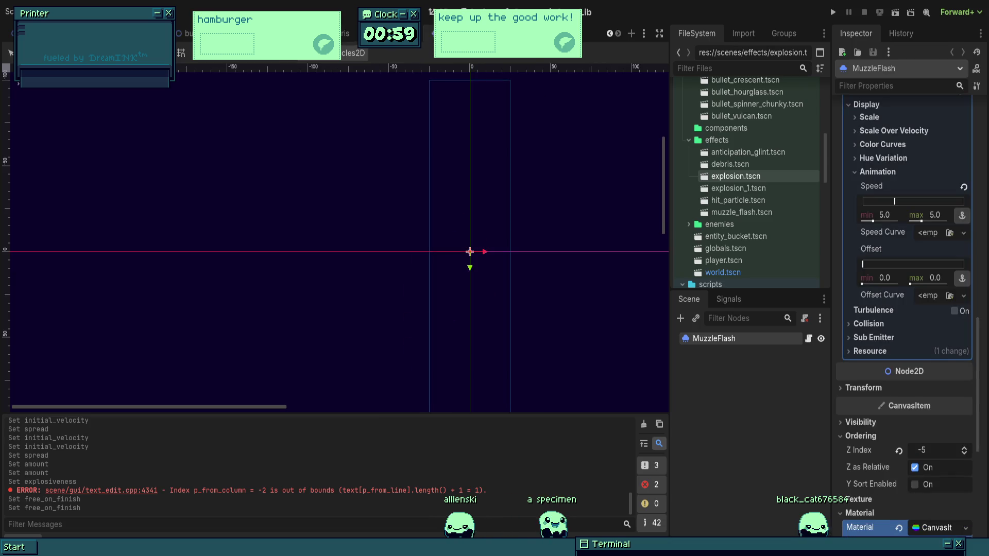
{"action": "scroll", "coordinate": [916, 136], "scroll_direction": "up", "scroll_amount": 15}
{"action": "scroll", "coordinate": [894, 167], "scroll_direction": "up", "scroll_amount": 2}
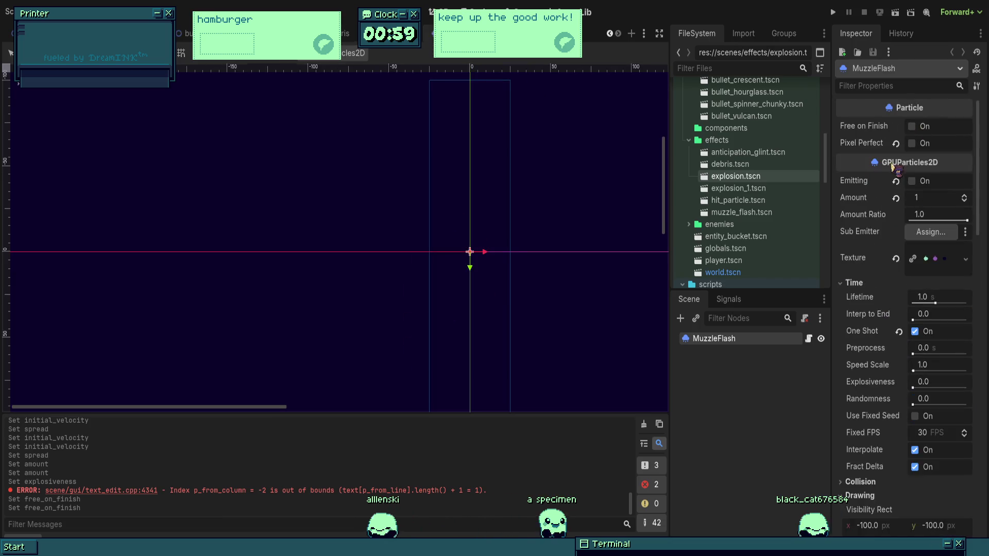
{"action": "left_click", "coordinate": [912, 127]}
{"action": "scroll", "coordinate": [334, 134], "scroll_direction": "left", "scroll_amount": 2}
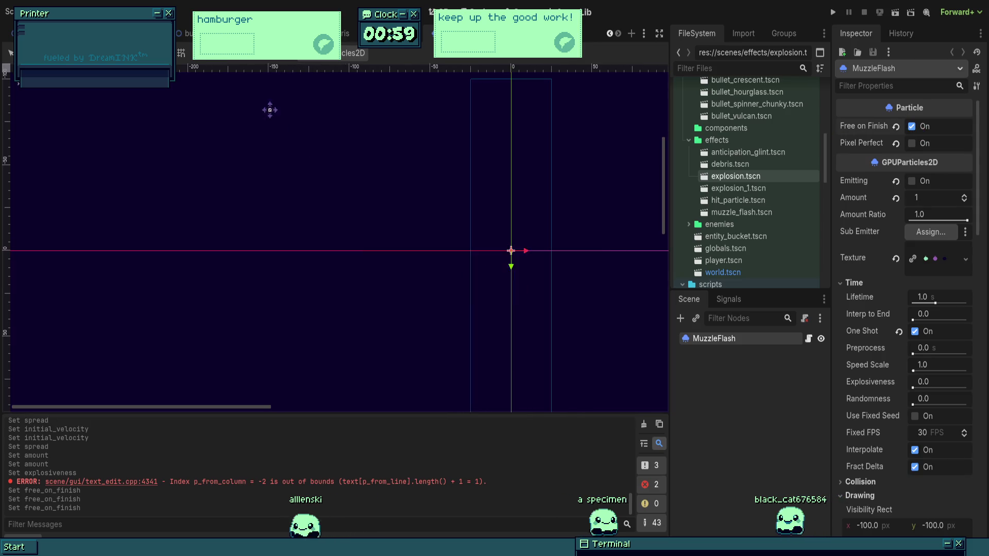
{"action": "key", "text": "ctrl+Tab"}
{"action": "key", "text": "ctrl+s"}
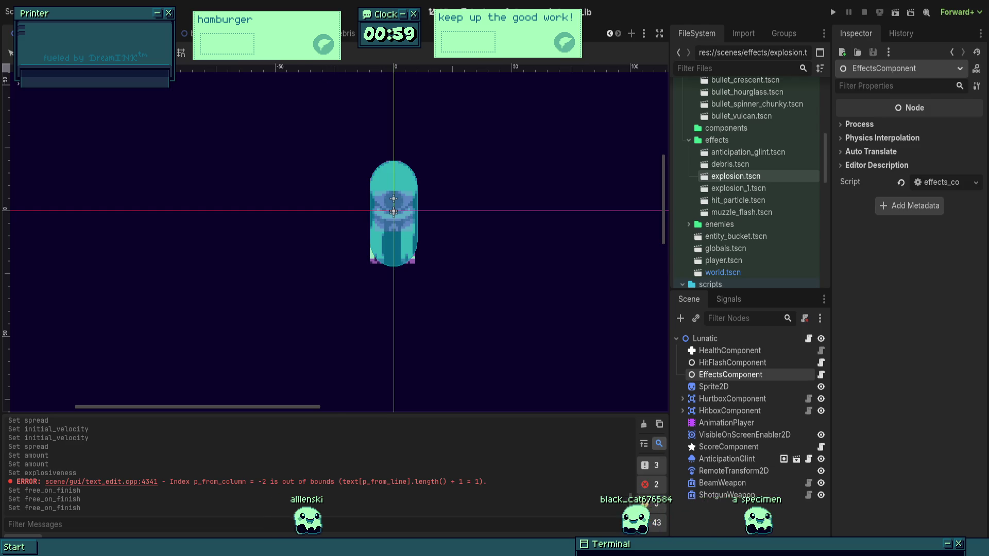
In effects_component.gd, preload explosion.tscn as the debris scene and save the script.
{"action": "left_click", "coordinate": [821, 374]}
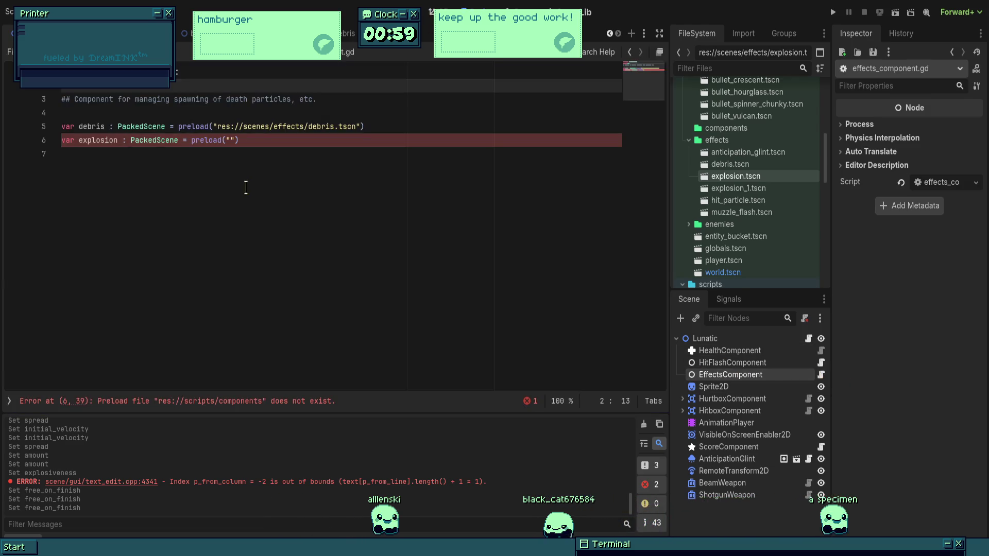
{"action": "left_click", "coordinate": [230, 141]}
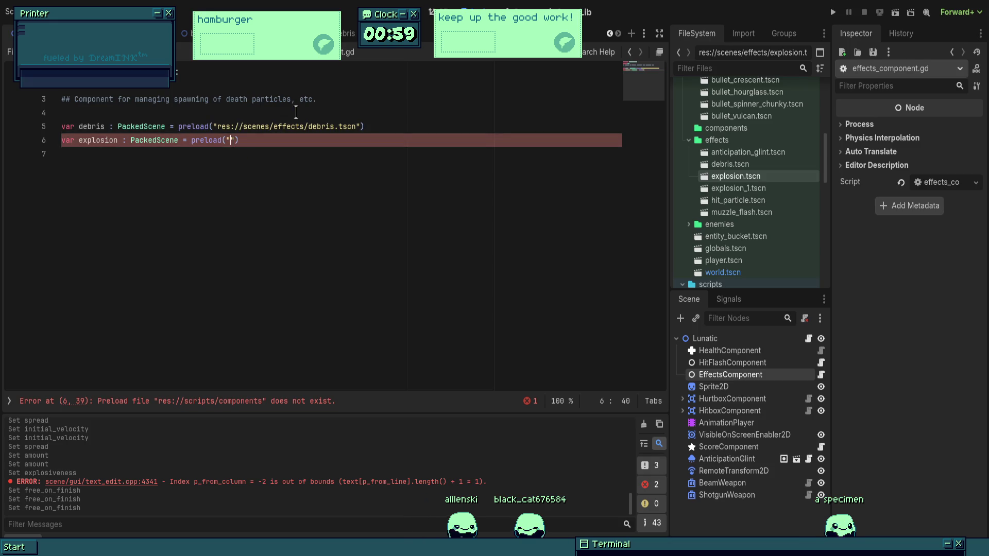
{"action": "type", "text": "pl"}
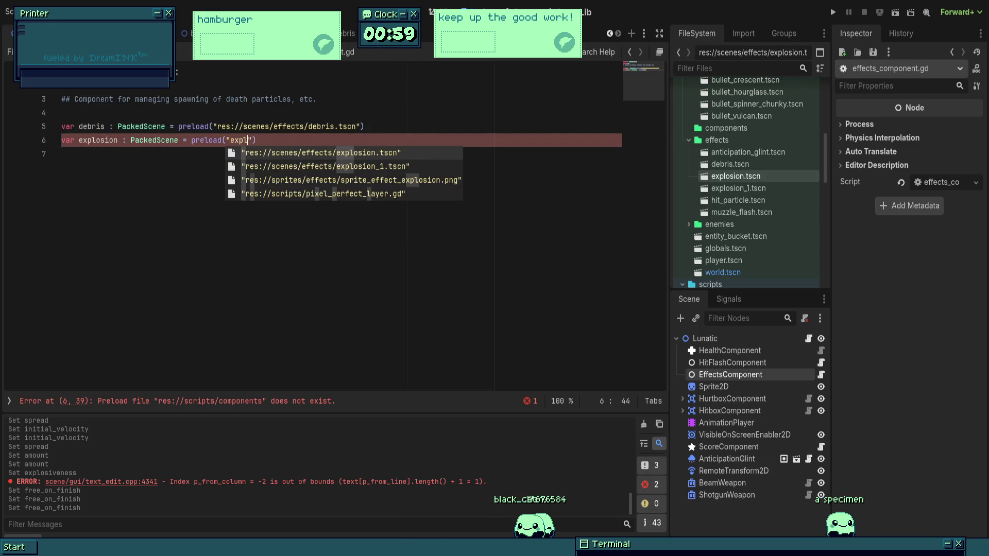
{"action": "key", "text": "Return"}
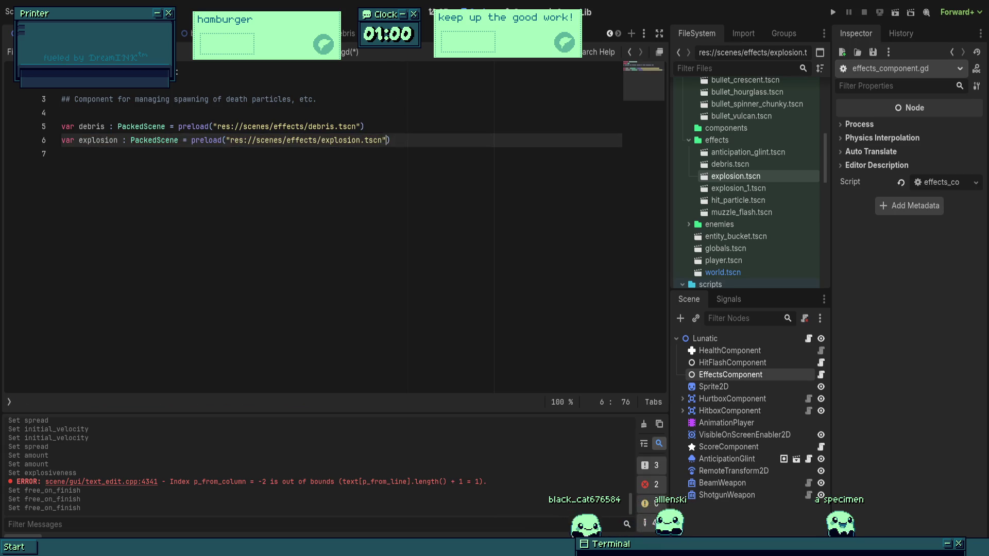
{"action": "key", "text": "ctrl+s"}
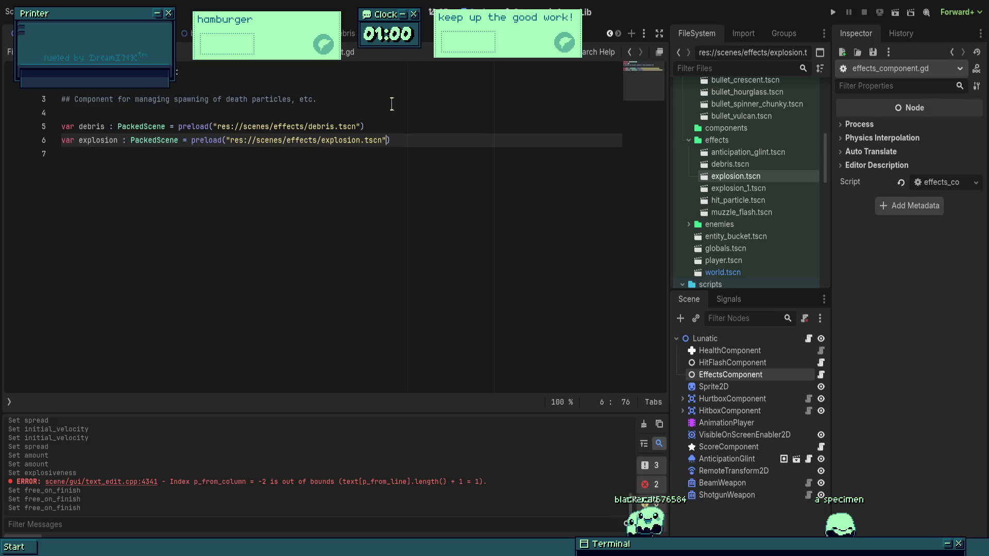
Declare a new function spawn_debris(amount : int) -> void.
{"action": "key", "text": "End"}
{"action": "key", "text": "Return"}
{"action": "key", "text": "Return"}
{"action": "key", "text": "Return"}
{"action": "key", "text": "BackSpace"}
{"action": "type", "text": "nc d"}
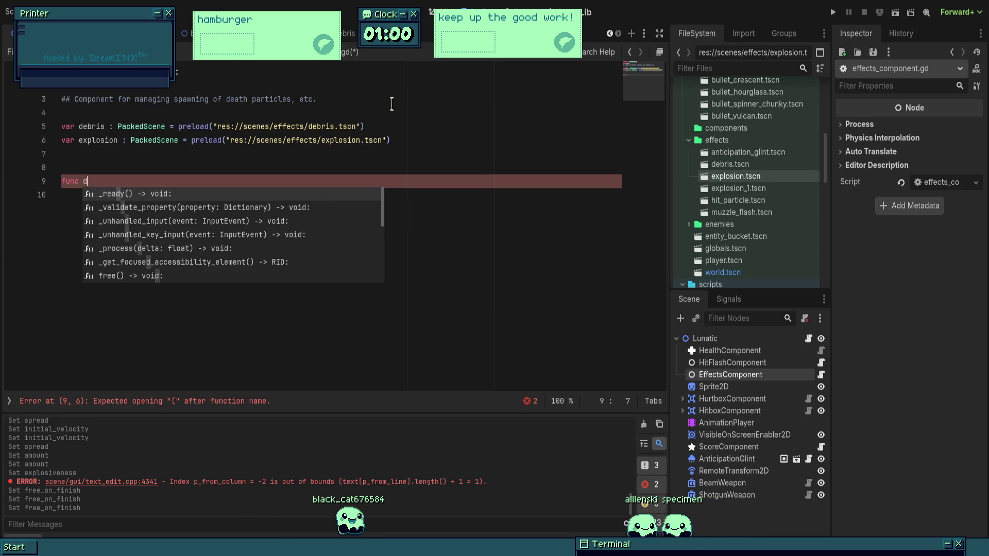
{"action": "type", "text": "em"}
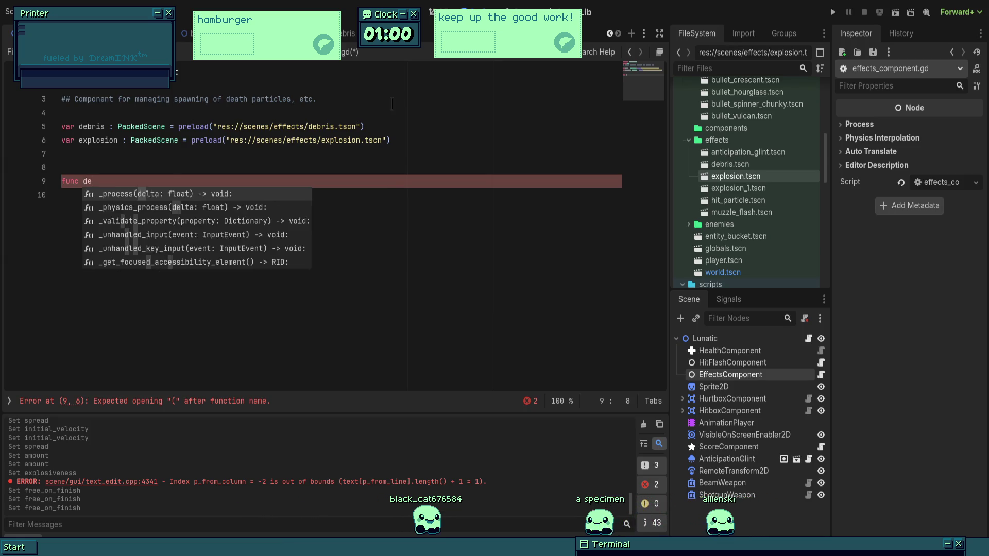
{"action": "key", "text": "BackSpace"}
{"action": "key", "text": "BackSpace"}
{"action": "key", "text": "BackSpace"}
{"action": "type", "text": "spawn_der"}
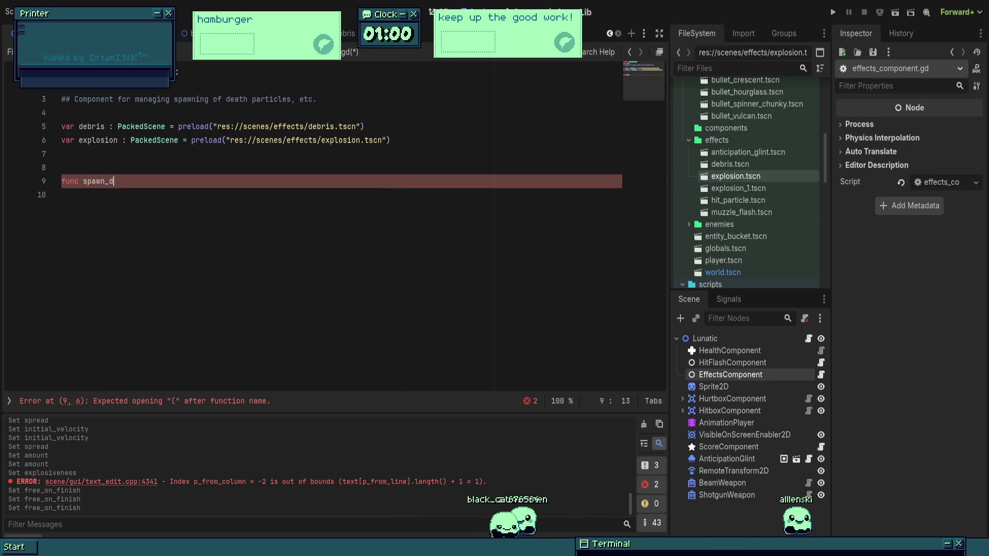
{"action": "key", "text": "BackSpace"}
{"action": "type", "text": "bris("}
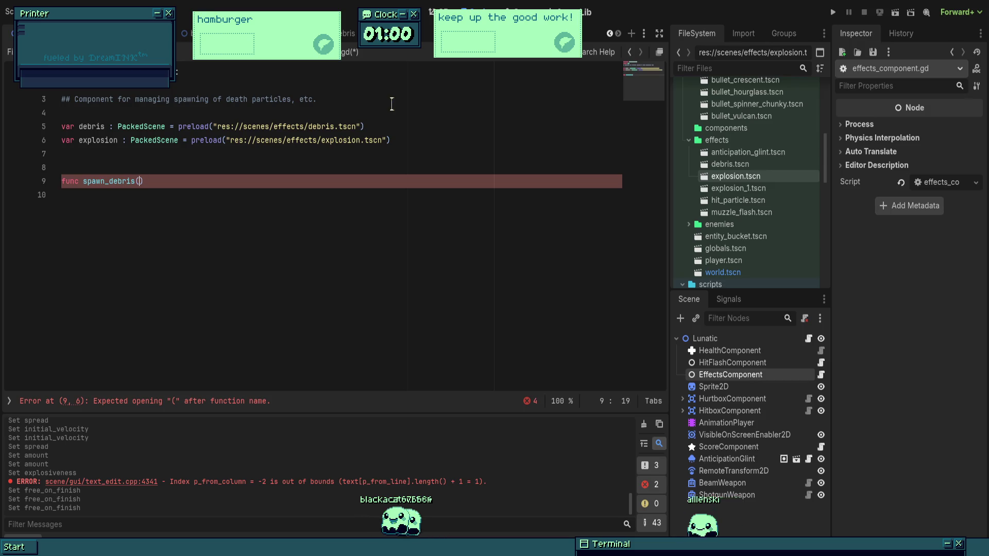
{"action": "key", "text": "BackSpace"}
{"action": "type", "text": "("}
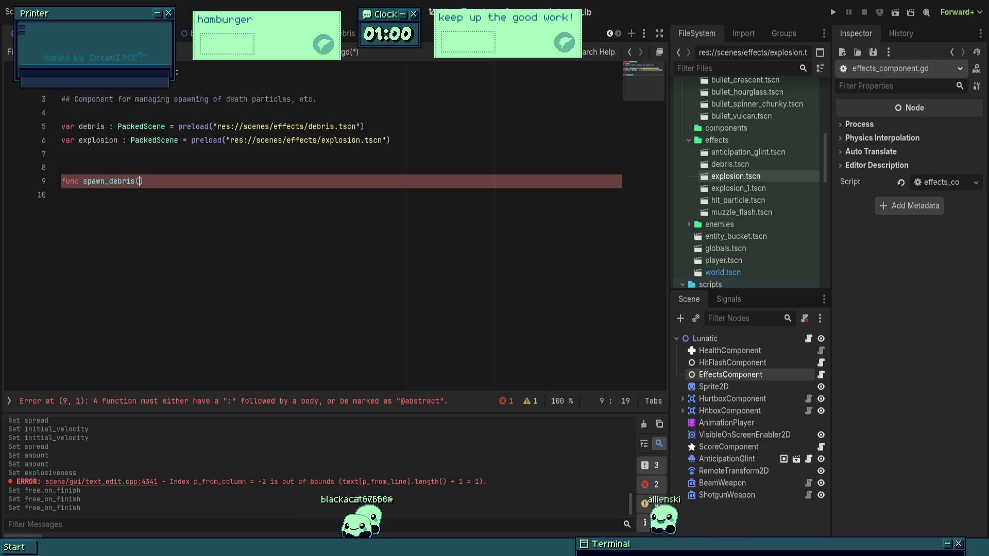
{"action": "type", "text": "amount : int"}
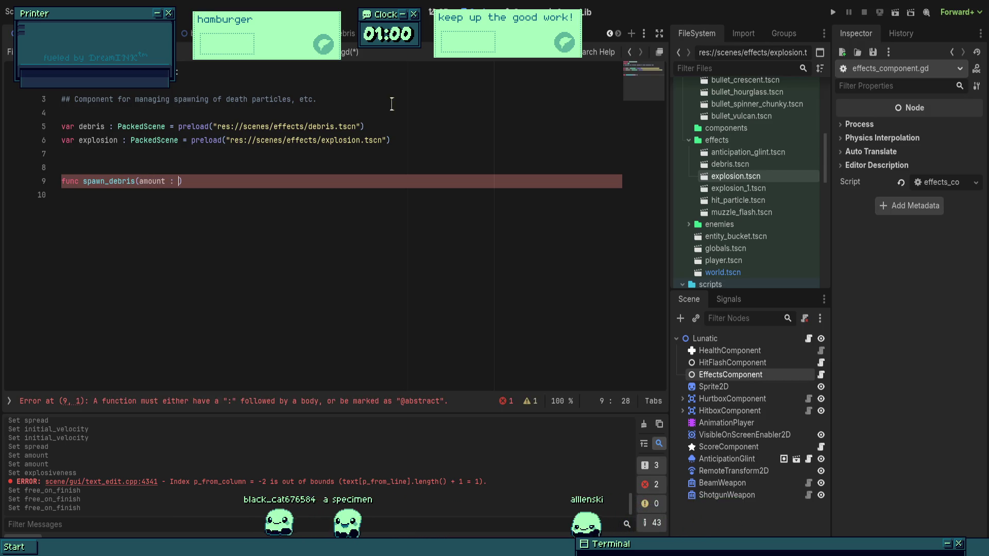
{"action": "type", "text": ") -> void:"}
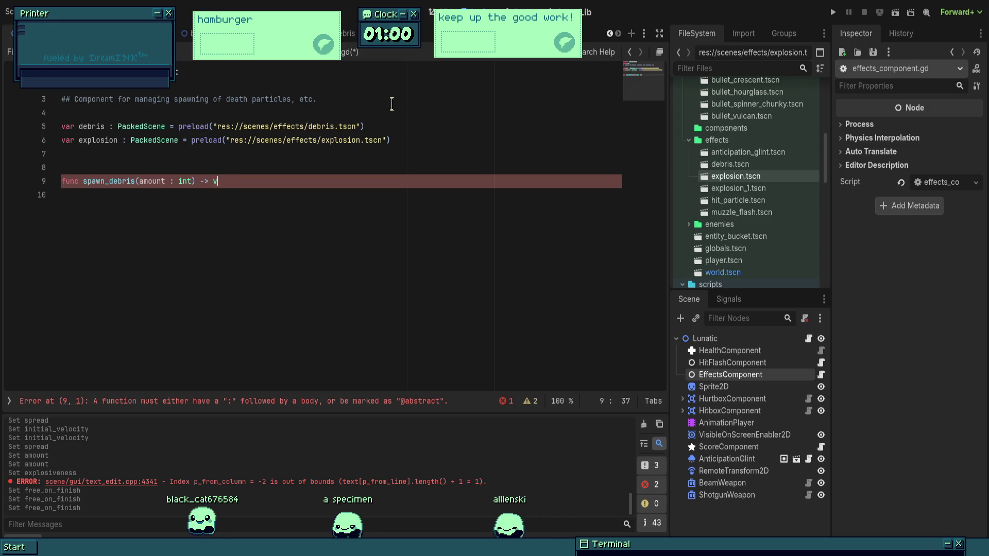
{"action": "key", "text": "Return"}
Inside a 'for i in amount:' loop, instantiate debris into a _debris variable.
{"action": "type", "text": "v"}
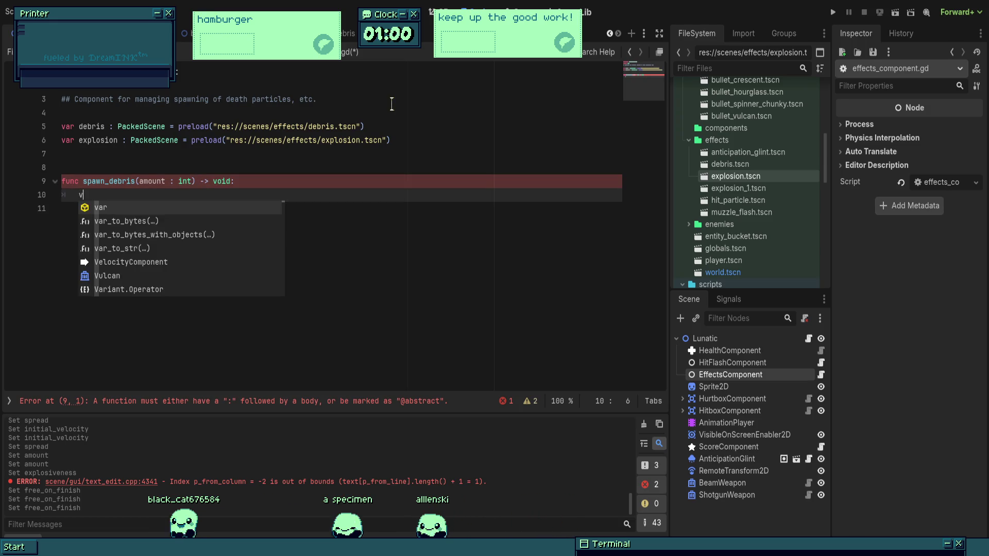
{"action": "type", "text": "ar _debris"}
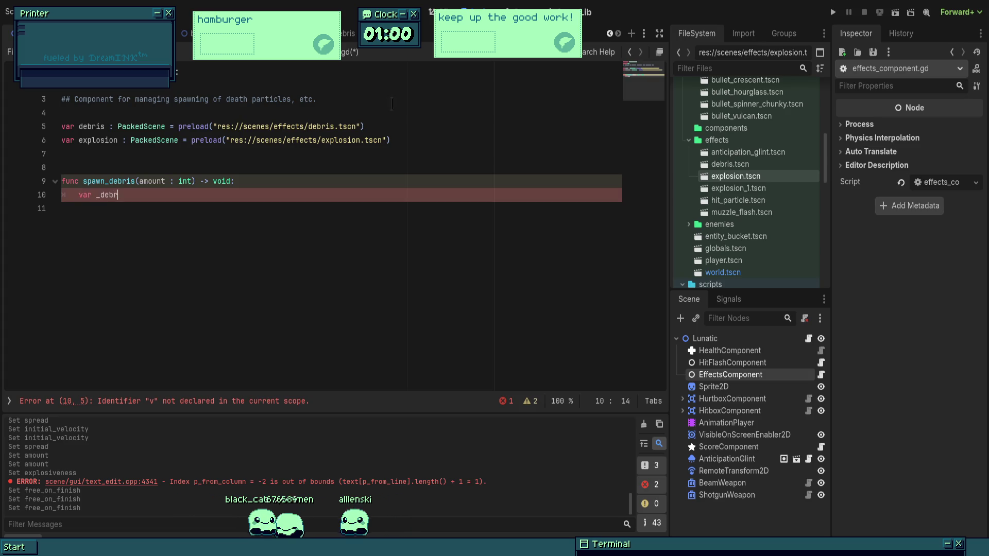
{"action": "type", "text": " = deb"}
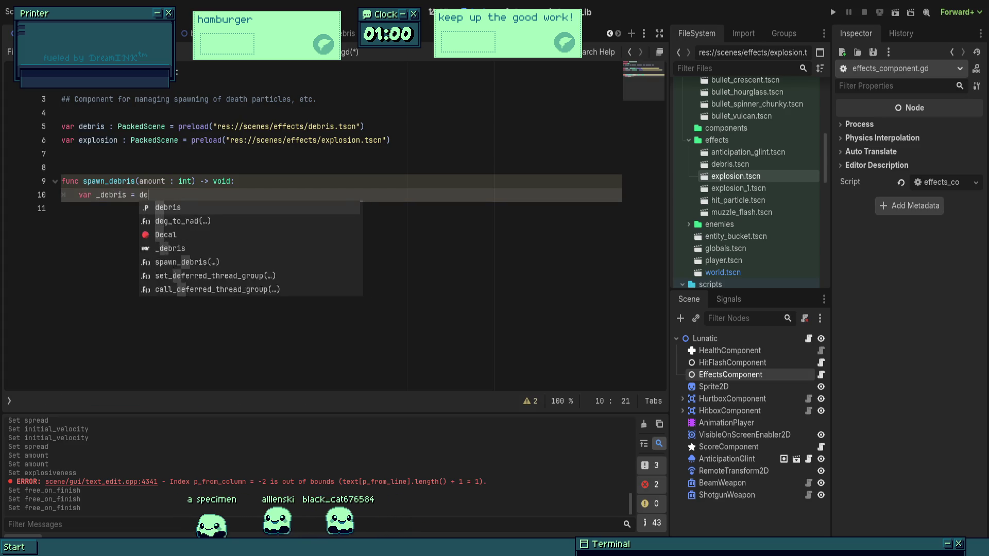
{"action": "key", "text": "BackSpace"}
{"action": "key", "text": "BackSpace"}
{"action": "key", "text": "BackSpace"}
{"action": "type", "text": ": Particle"}
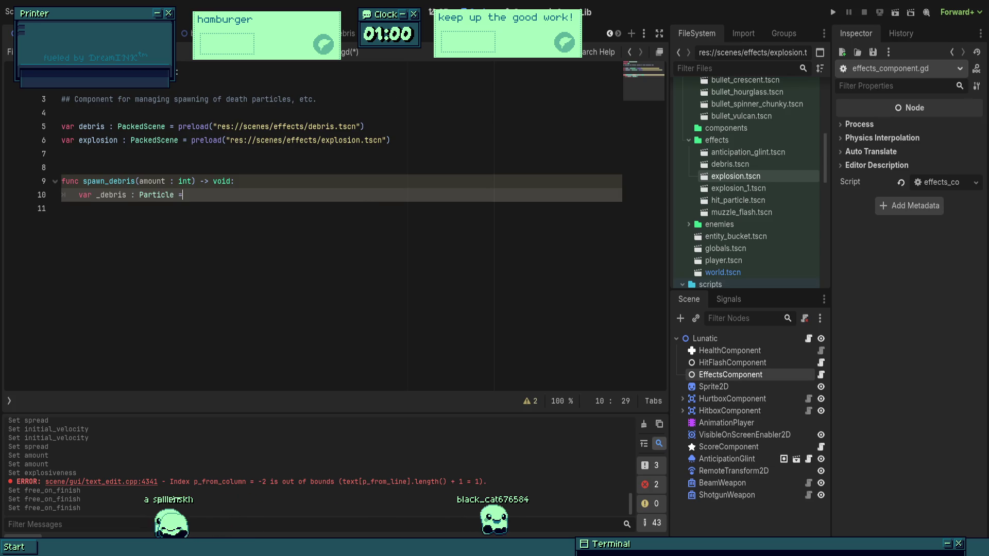
{"action": "type", "text": " debris.p"}
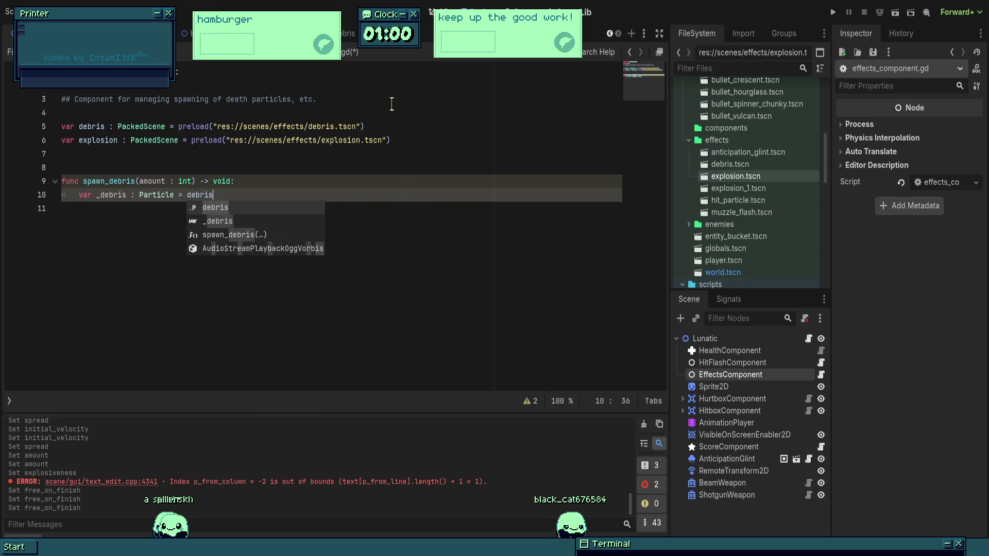
{"action": "key", "text": "BackSpace"}
{"action": "type", "text": "instantiate("}
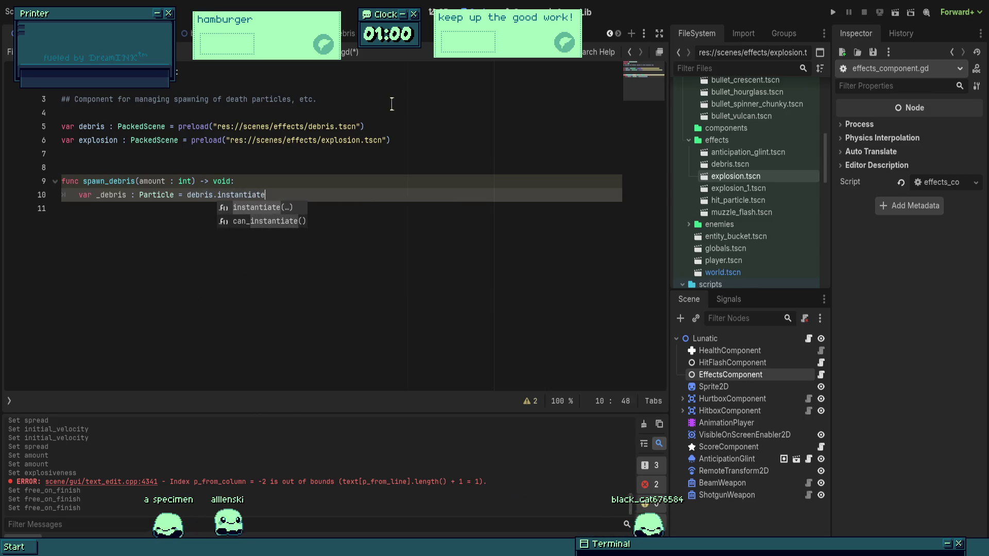
{"action": "key", "text": "Return"}
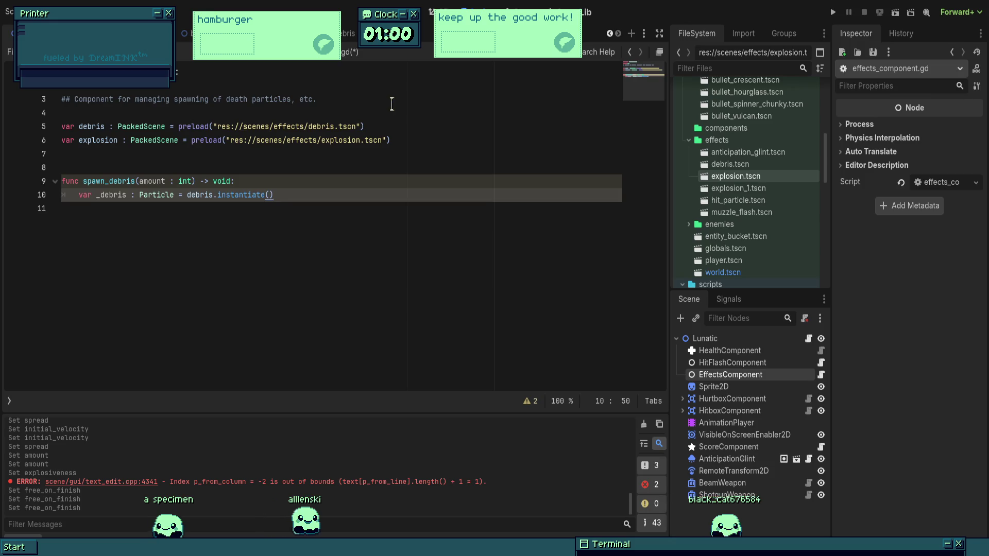
{"action": "key", "text": "ctrl+shift+Return"}
{"action": "type", "text": "for i in amoun"}
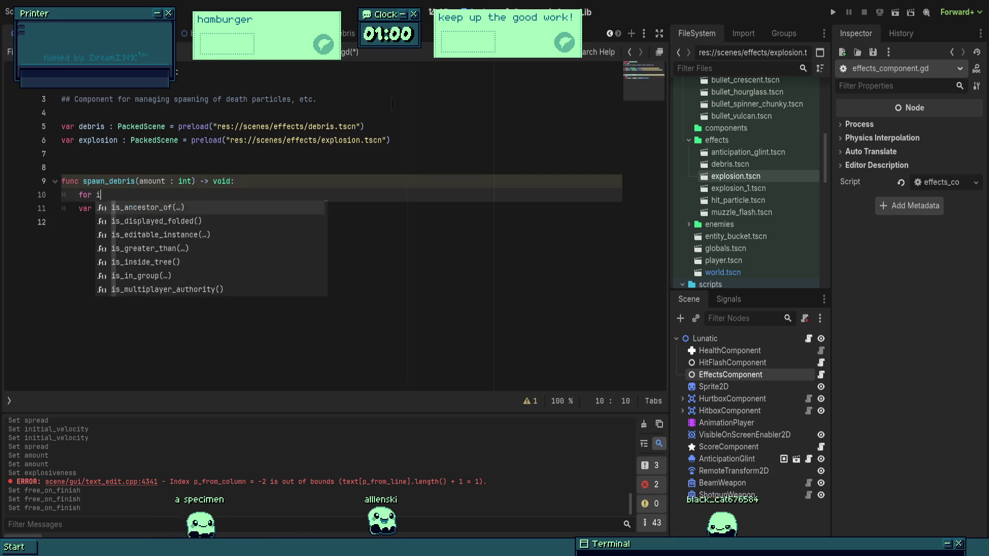
{"action": "type", "text": "t:"}
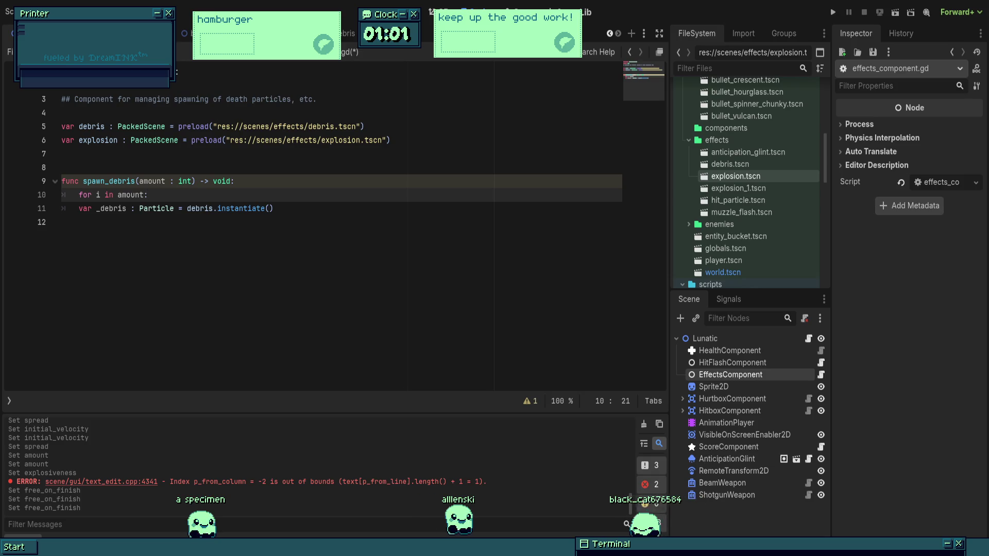
{"action": "left_click", "coordinate": [81, 208]}
{"action": "key", "text": "Home"}
{"action": "key", "text": "Tab"}
{"action": "key", "text": "Down"}
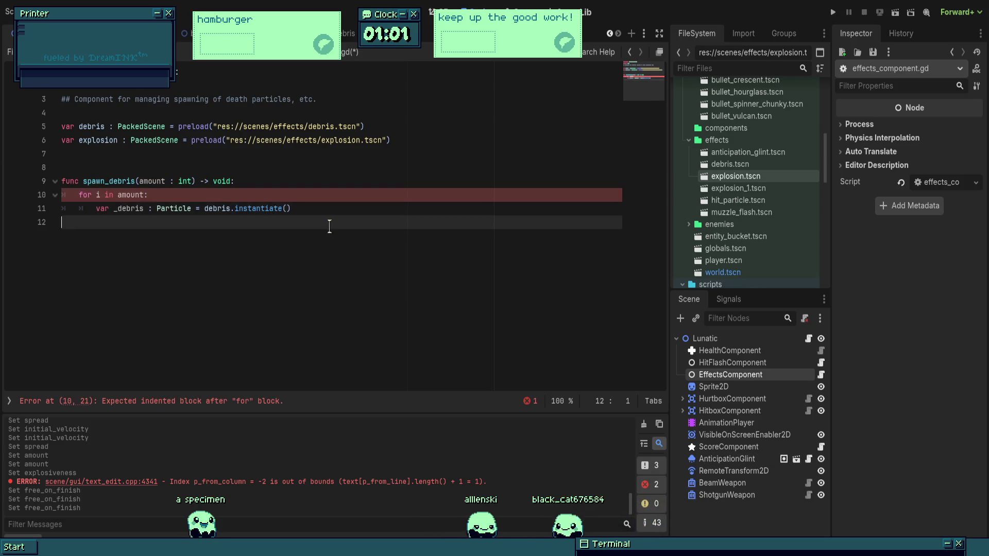
{"action": "key", "text": "Tab"}
{"action": "key", "text": "Tab"}
Set _debris.global_position to global_position and begin an add_child line.
{"action": "type", "text": "_"}
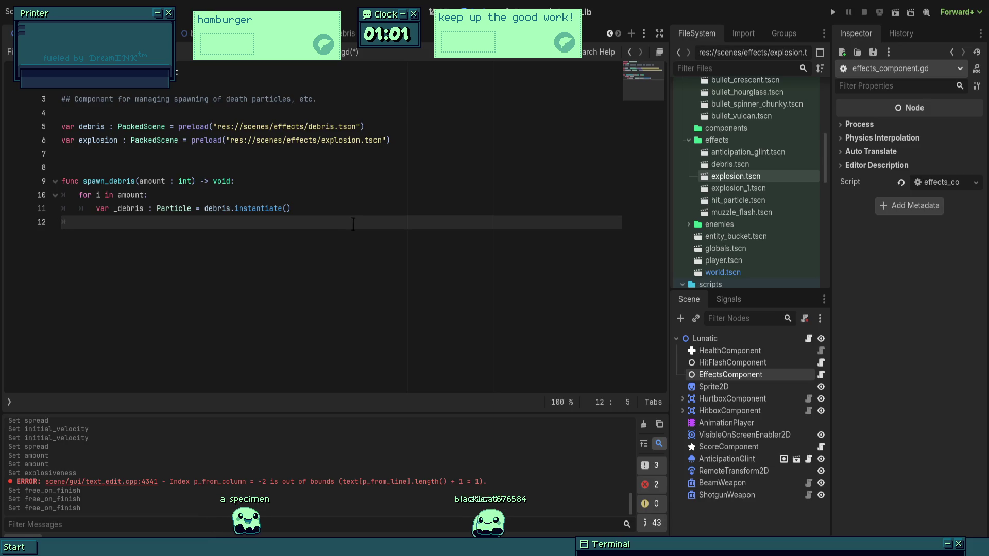
{"action": "type", "text": "deb"}
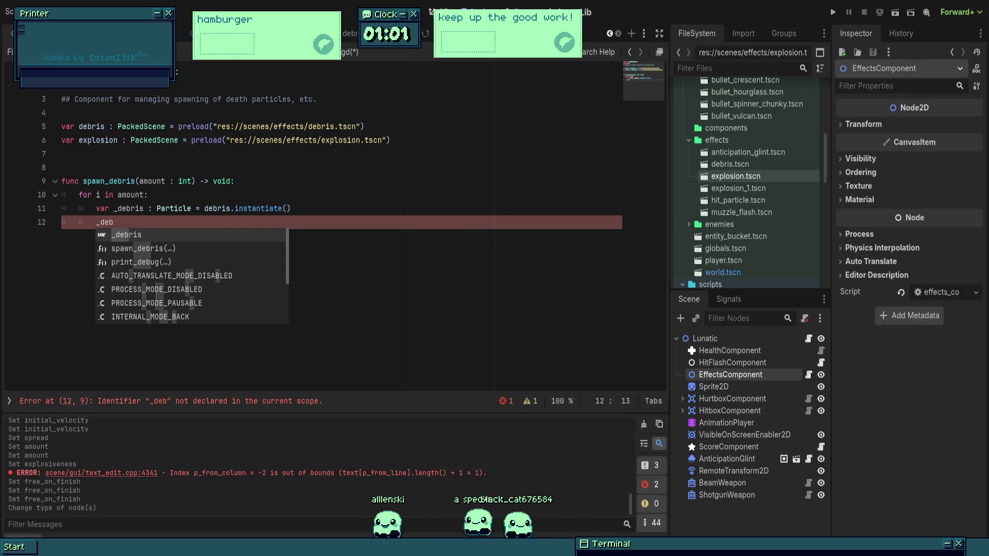
{"action": "key", "text": "Escape"}
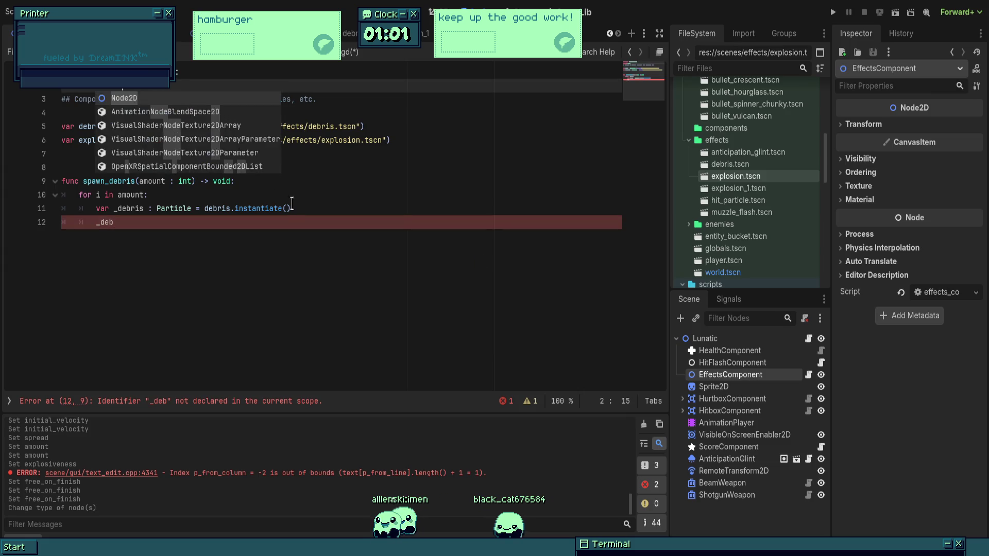
{"action": "type", "text": "is.globa"}
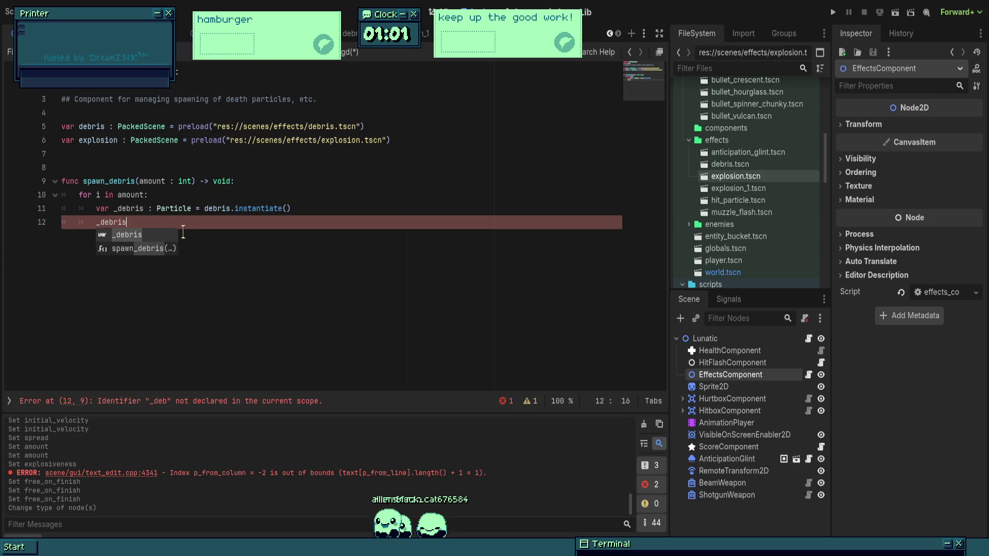
{"action": "key", "text": "Return"}
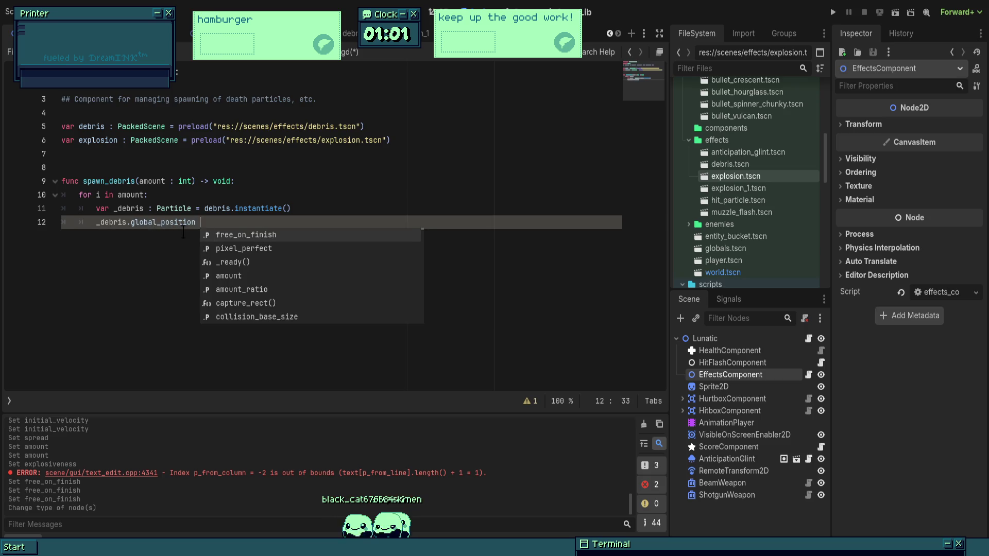
{"action": "type", "text": "= global"}
{"action": "key", "text": "Return"}
{"action": "key", "text": "Return"}
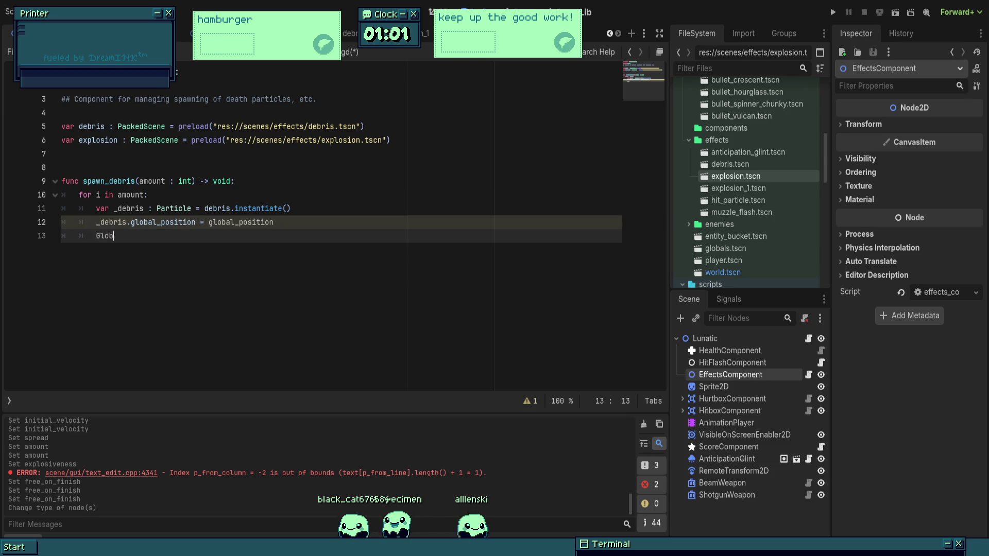
{"action": "key", "text": "Return"}
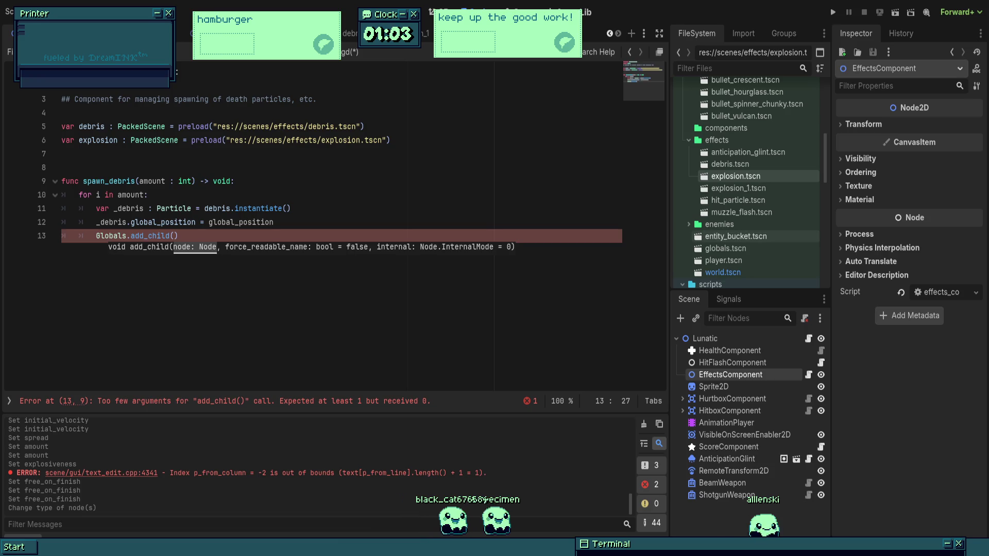
Make the loop call Globals.effects.add_child(_debris), then move to the spawn_debris parameter list.
{"action": "left_click", "coordinate": [148, 195]}
{"action": "left_click", "coordinate": [175, 235]}
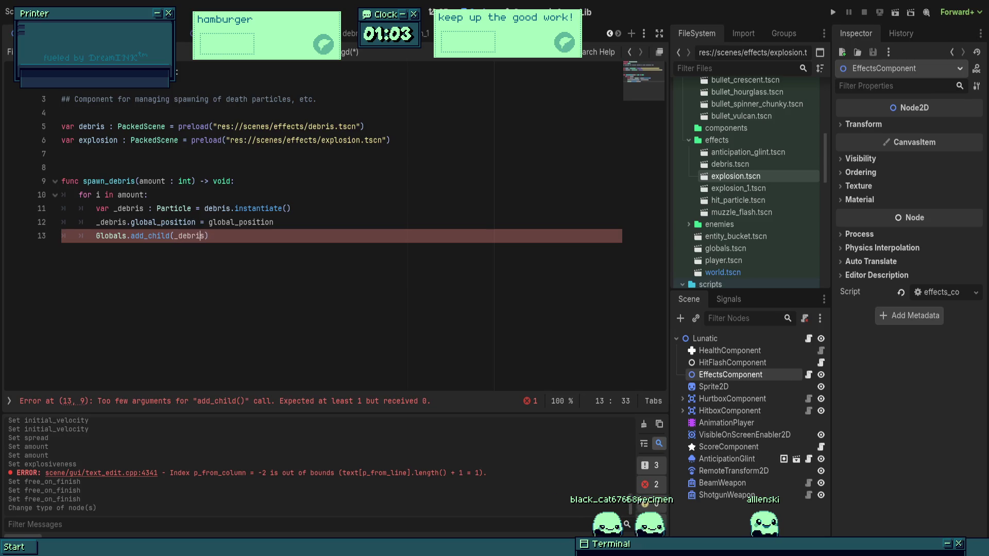
{"action": "type", "text": "_debris"}
{"action": "key", "text": "Return"}
{"action": "type", "text": "effects."}
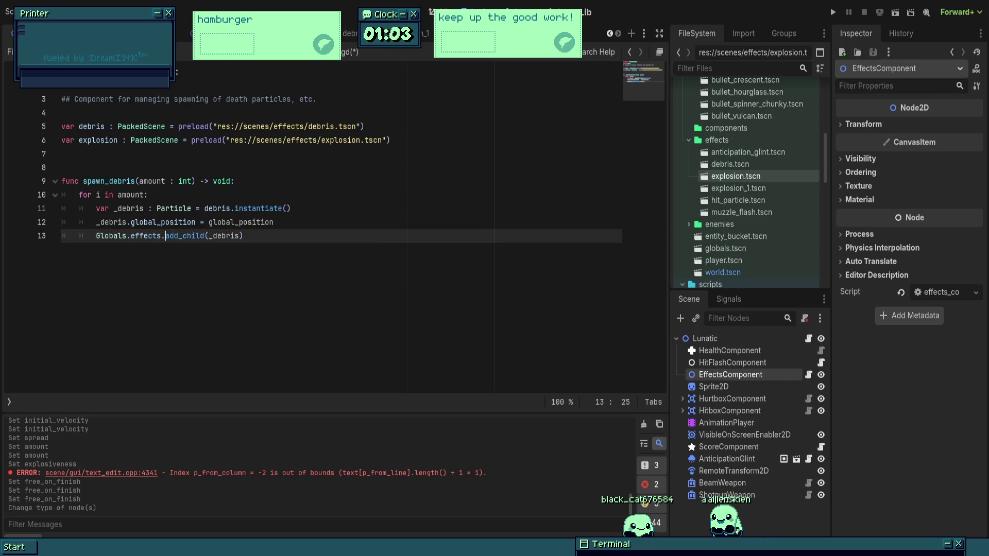
{"action": "left_click", "coordinate": [291, 208]}
{"action": "left_click", "coordinate": [243, 236]}
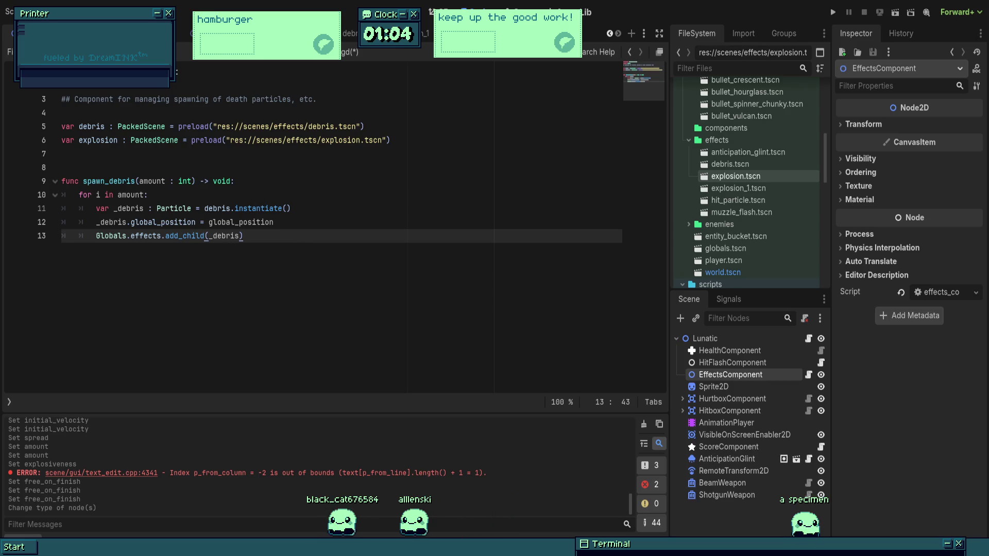
{"action": "left_click", "coordinate": [190, 181]}
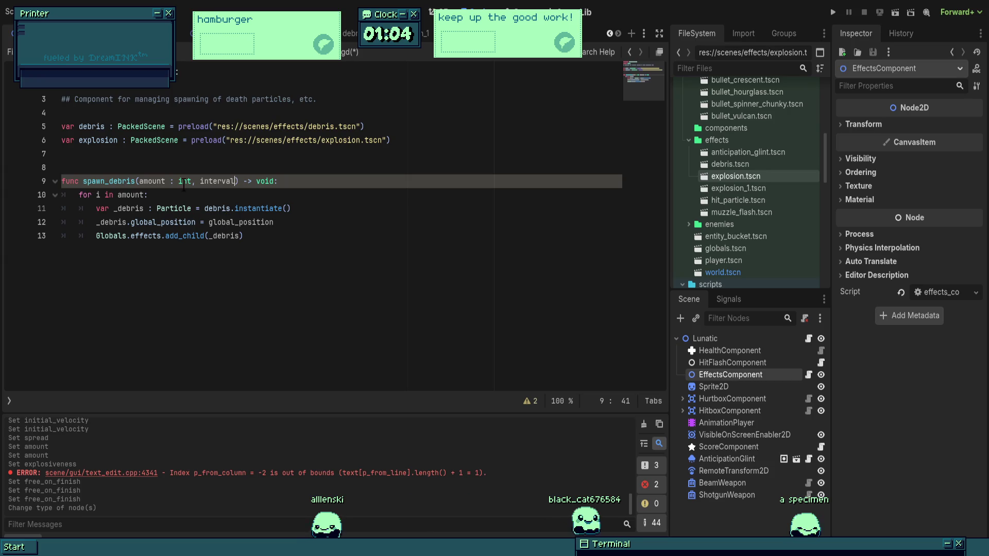
Add an interval parameter defaulting to 0 and a get_tree().create_timer(interval) line after add_child.
{"action": "type", "text": "1"}
{"action": "key", "text": "Right"}
{"action": "key", "text": "Right"}
{"action": "key", "text": "Right"}
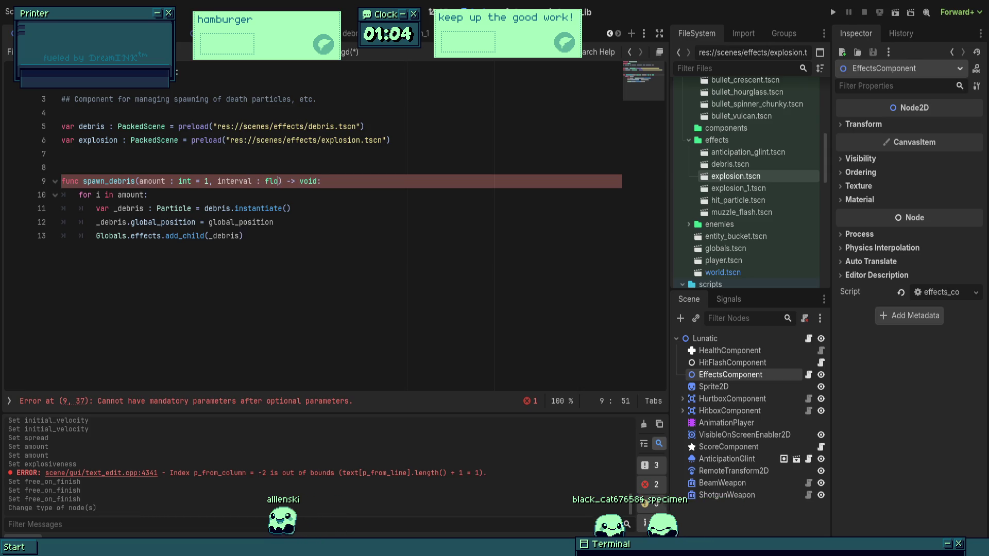
{"action": "type", "text": "at ="}
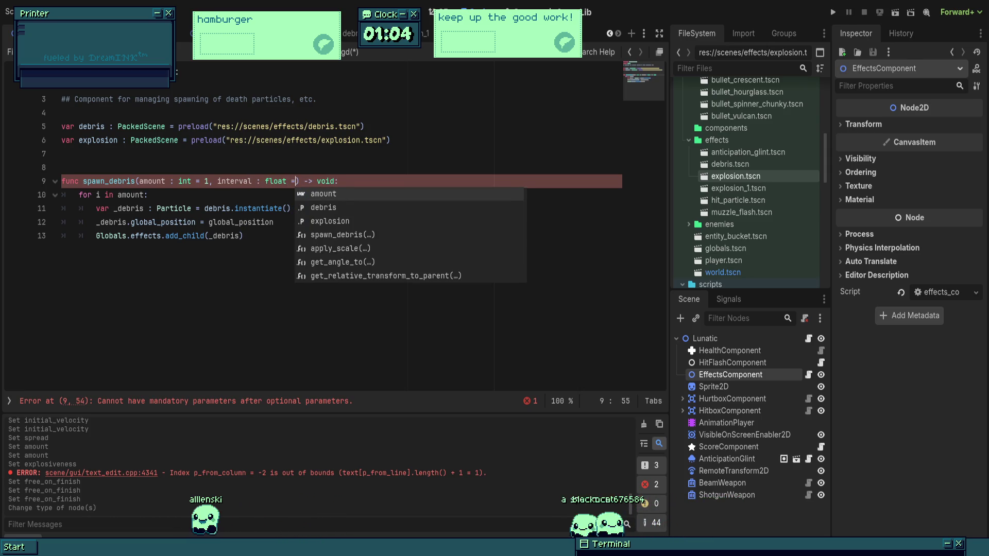
{"action": "type", "text": " 0"}
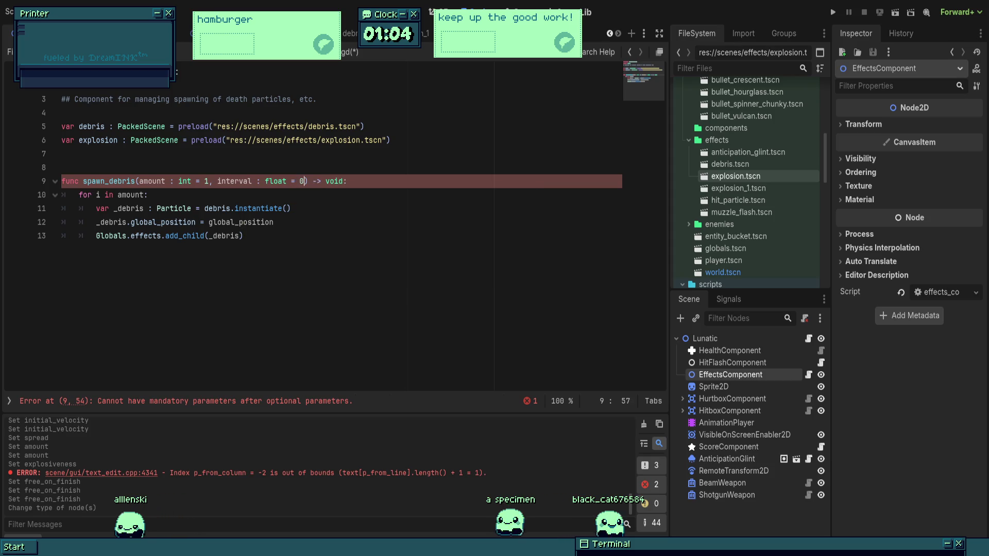
{"action": "left_click", "coordinate": [262, 241]}
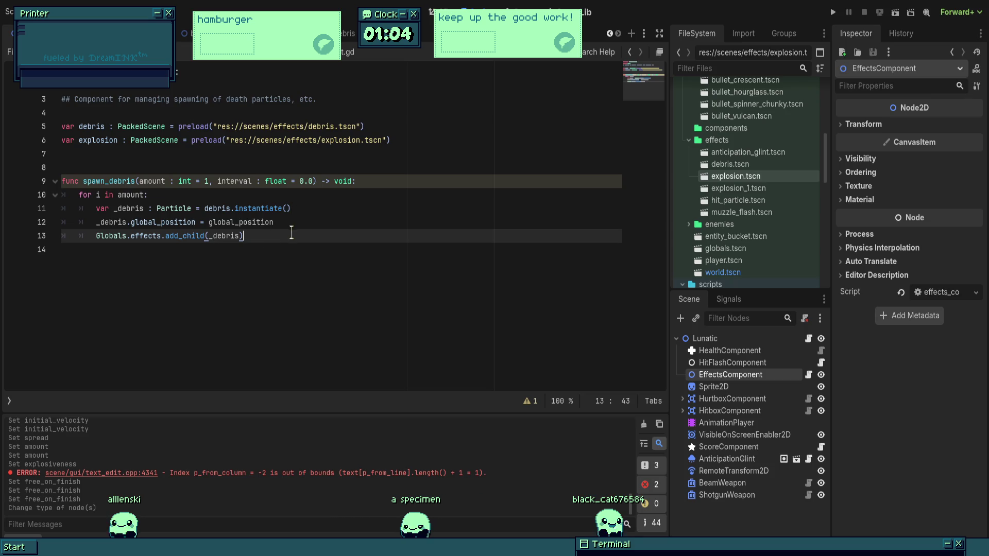
{"action": "key", "text": "Return"}
{"action": "type", "text": "get_tree()"}
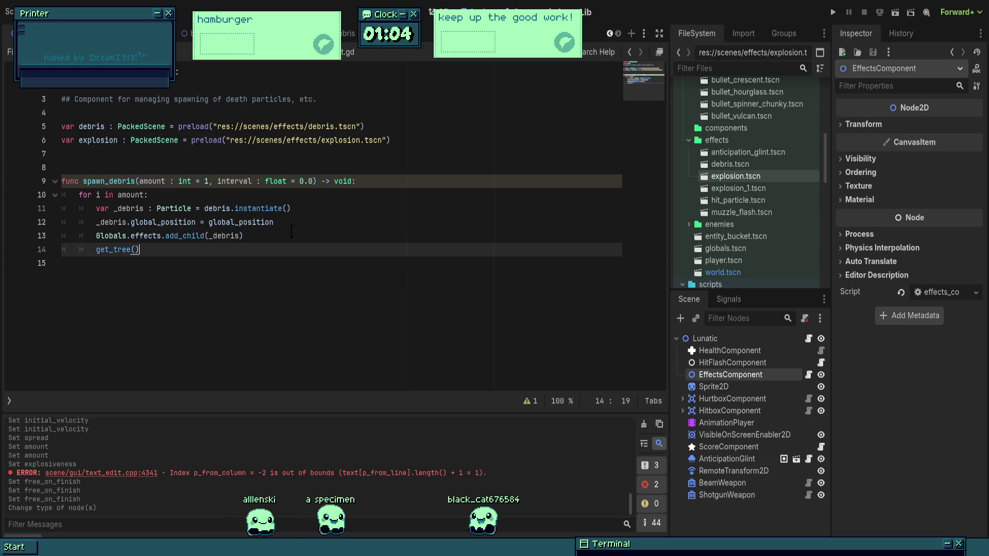
{"action": "type", "text": ".cre"}
{"action": "key", "text": "Return"}
{"action": "type", "text": "."}
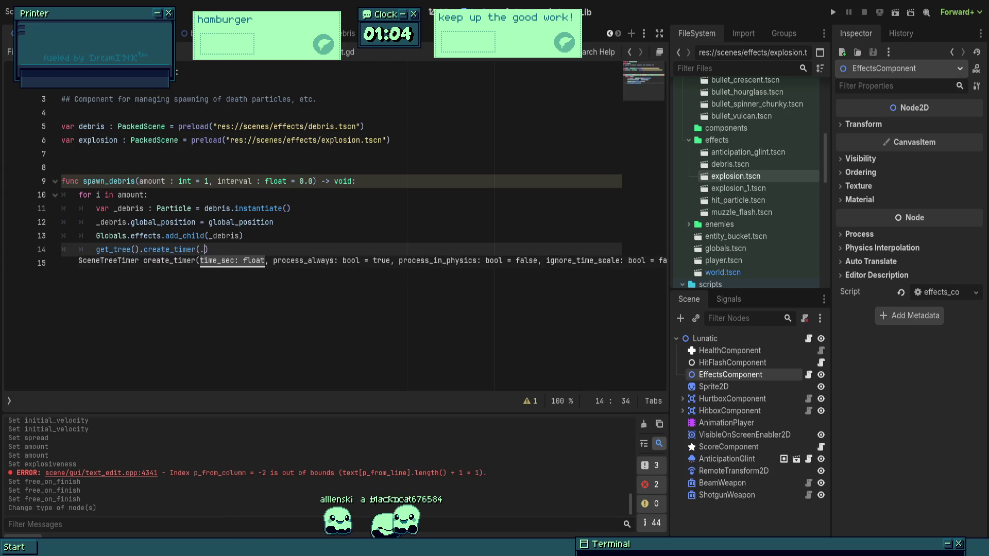
{"action": "key", "text": "BackSpace"}
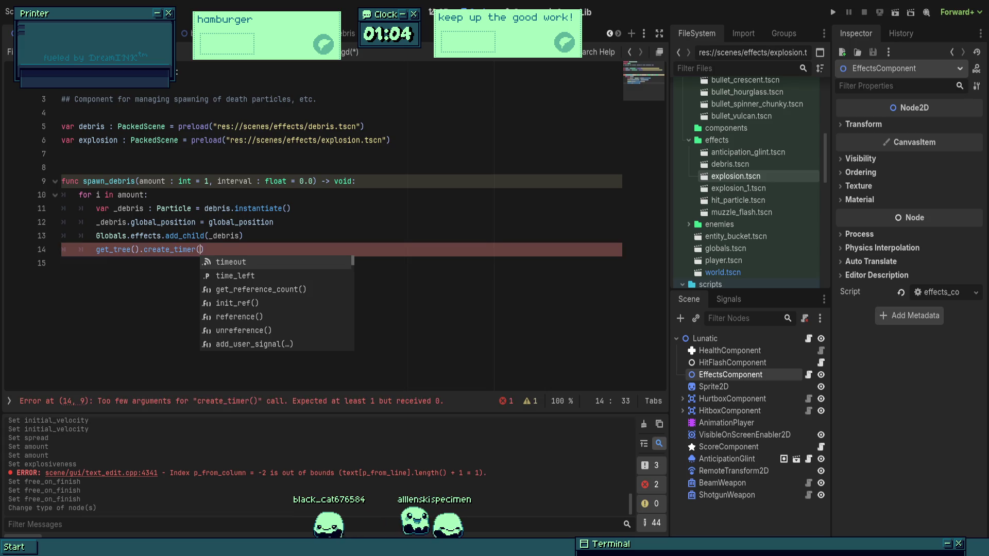
{"action": "type", "text": "interva"}
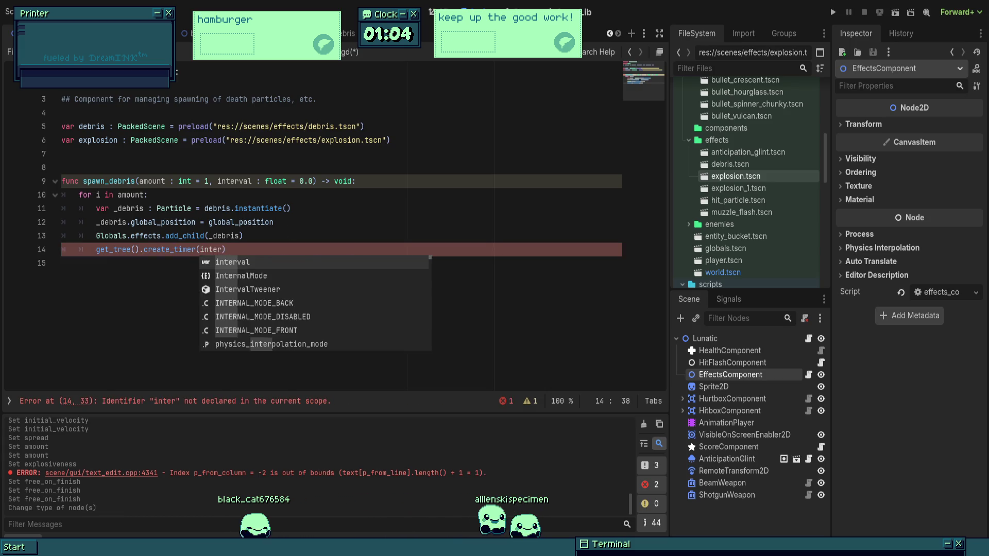
{"action": "key", "text": "Return"}
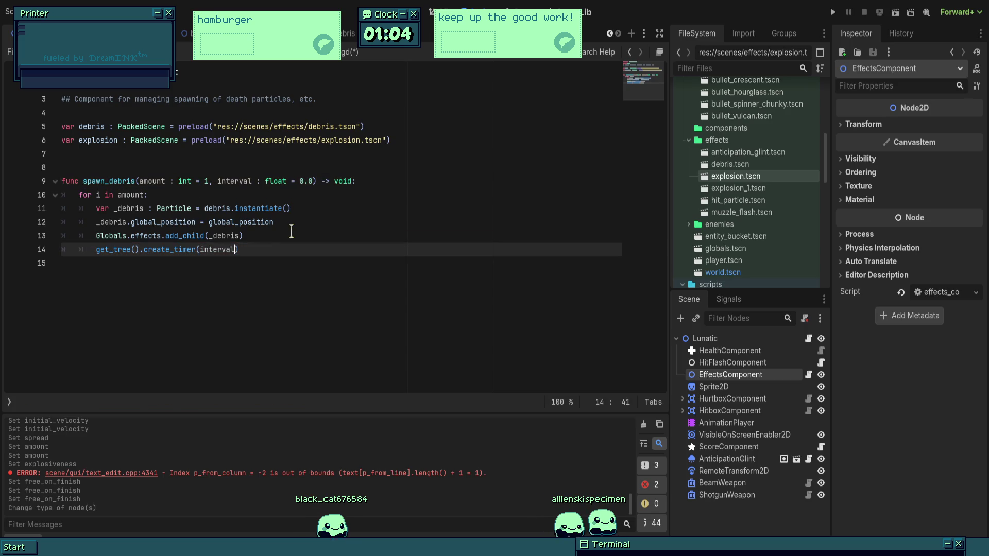
Guard the timer with 'if interval:', await its timeout, and save the script.
{"action": "left_click", "coordinate": [291, 231]}
{"action": "key", "text": "Return"}
{"action": "type", "text": "if interval"}
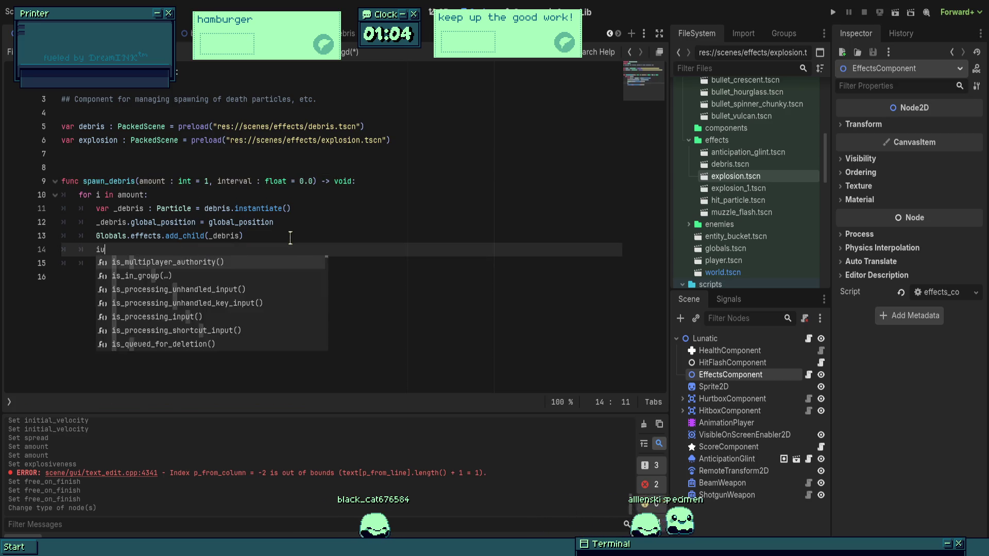
{"action": "type", "text": ":"}
{"action": "key", "text": "Down"}
{"action": "key", "text": "Home"}
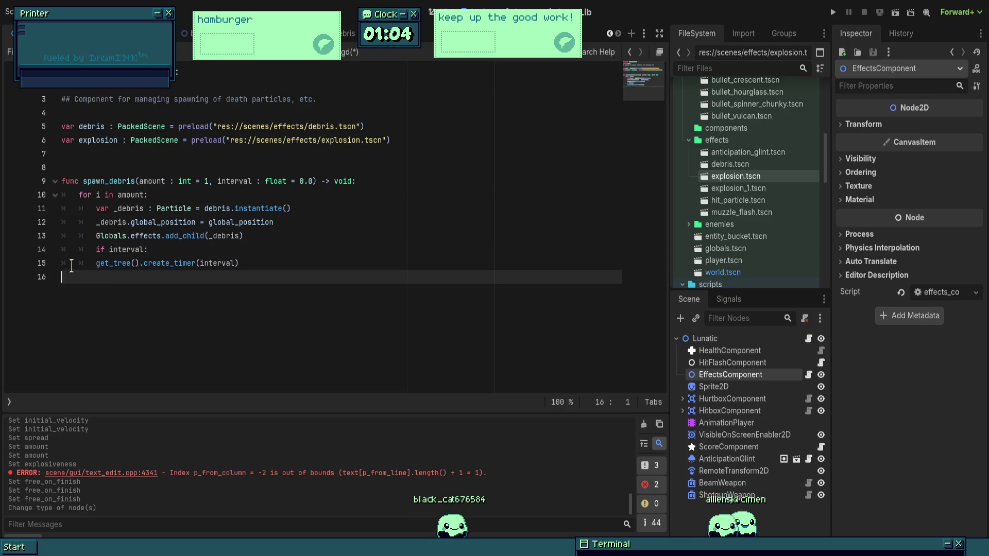
{"action": "key", "text": "Tab"}
{"action": "type", "text": "await"}
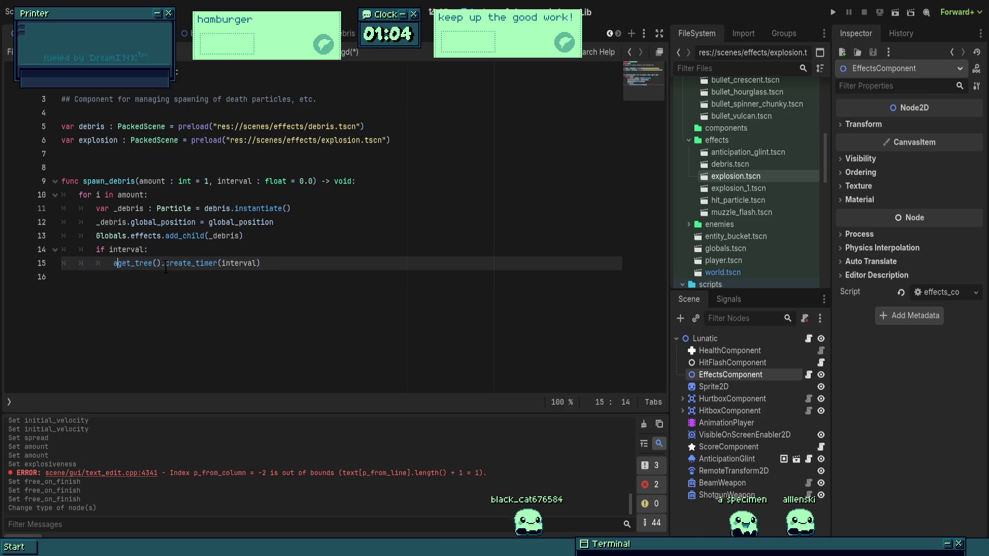
{"action": "left_click", "coordinate": [272, 263]}
{"action": "type", "text": ".ti"}
{"action": "left_click", "coordinate": [279, 236]}
{"action": "key", "text": "ctrl+s"}
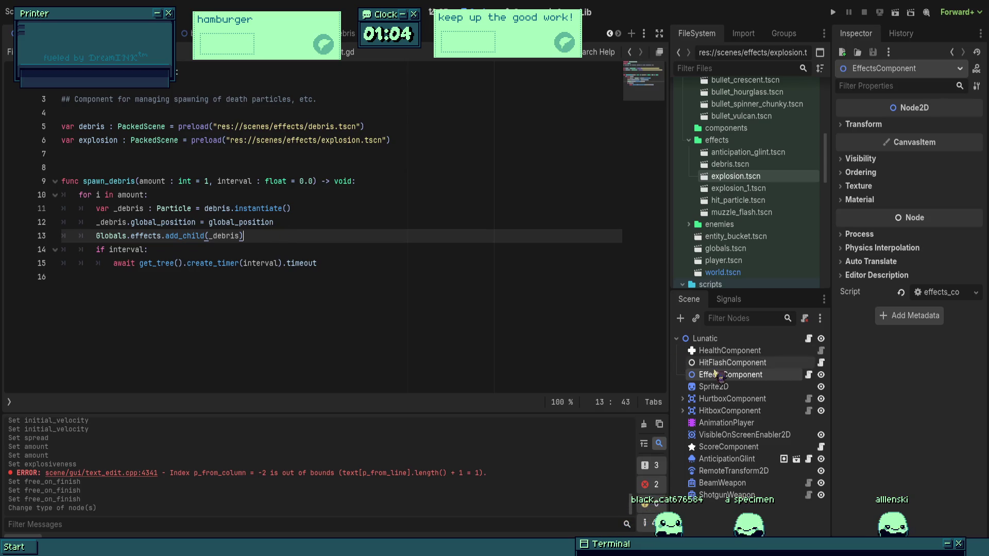
{"action": "left_click", "coordinate": [727, 351]}
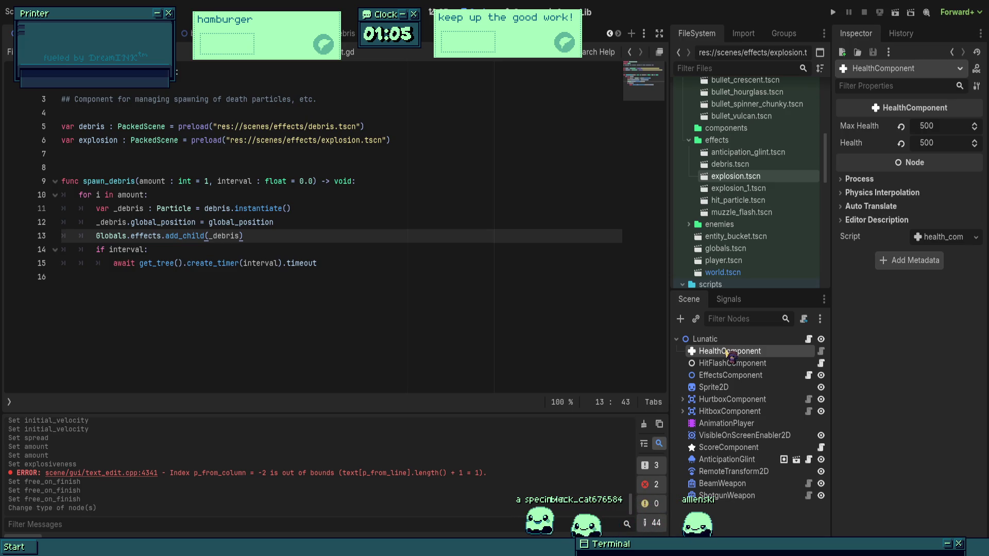
Check the HealthComponent's health_reduced signal, then open health_component.gd.
{"action": "left_click", "coordinate": [790, 340]}
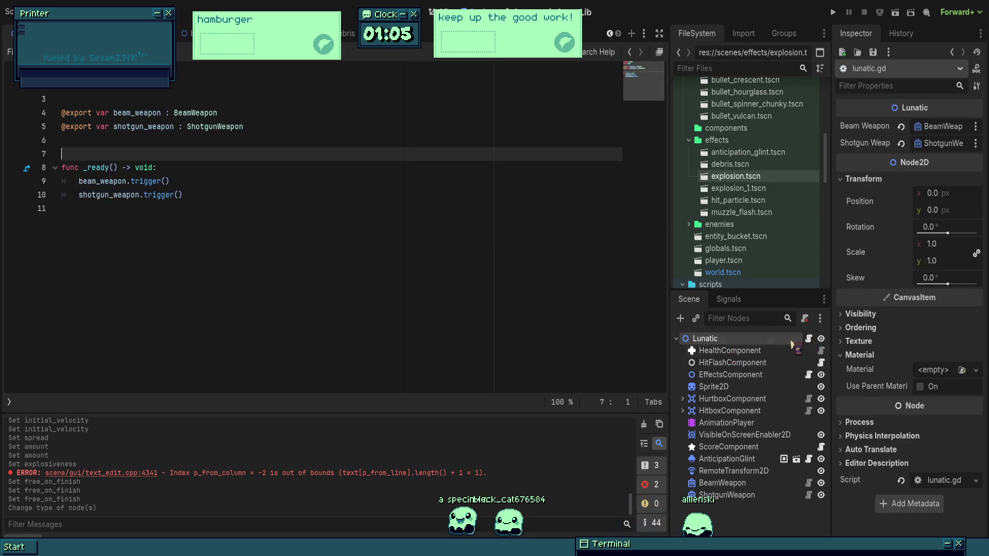
{"action": "left_click", "coordinate": [731, 352]}
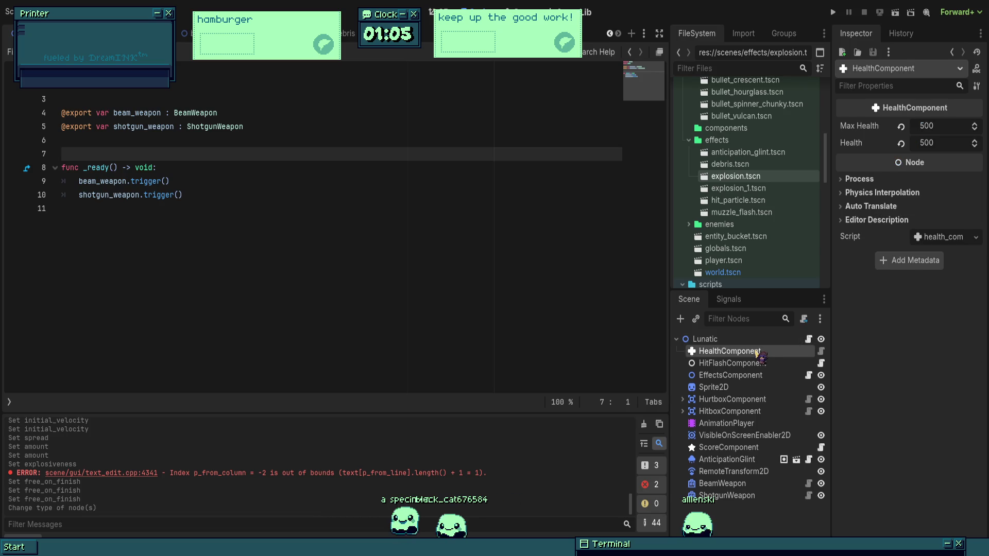
{"action": "left_click", "coordinate": [726, 303]}
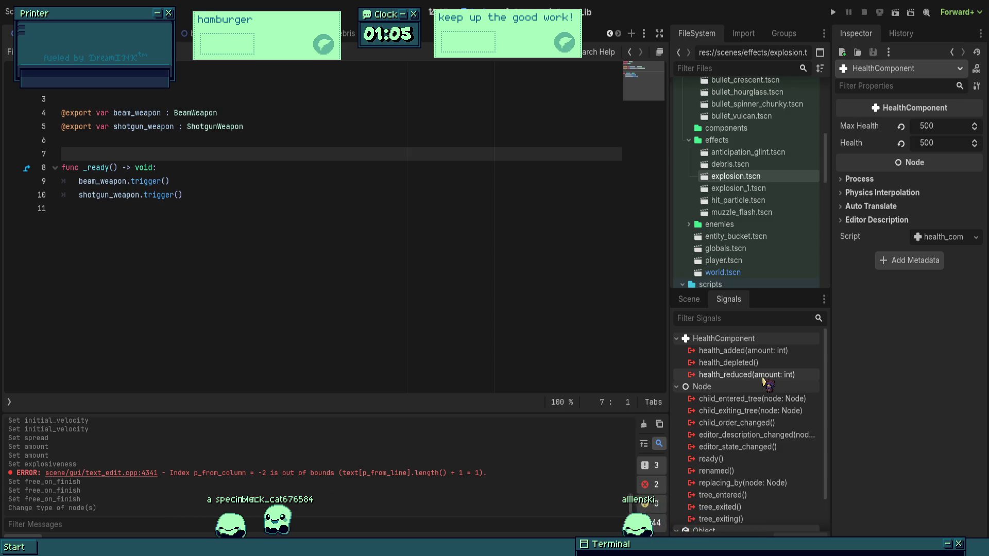
{"action": "left_click", "coordinate": [763, 380]}
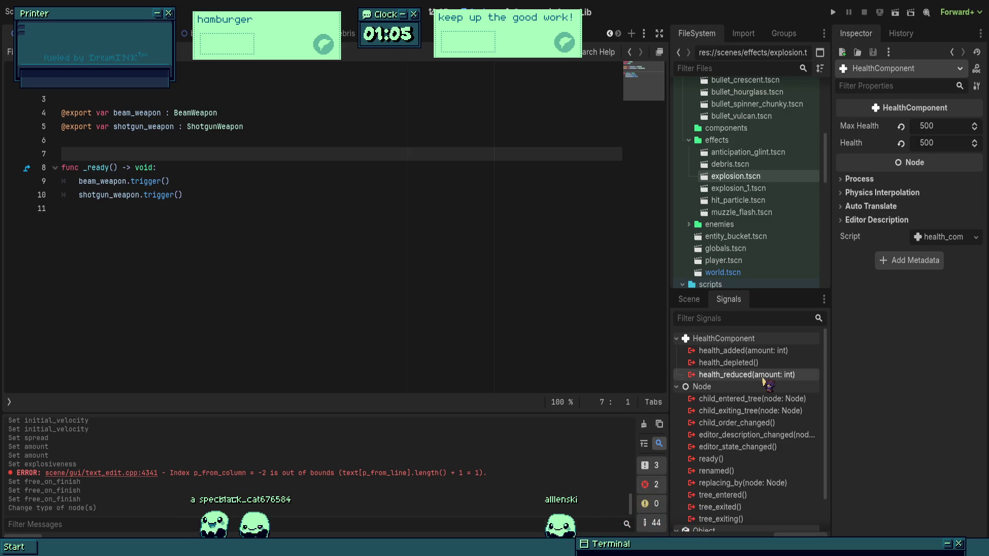
{"action": "left_click", "coordinate": [688, 300]}
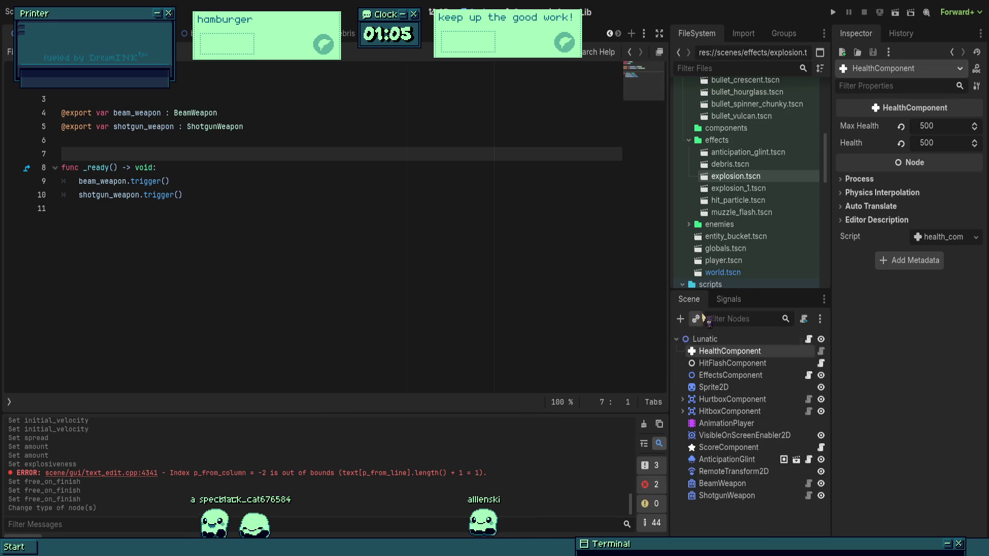
{"action": "left_click", "coordinate": [821, 353]}
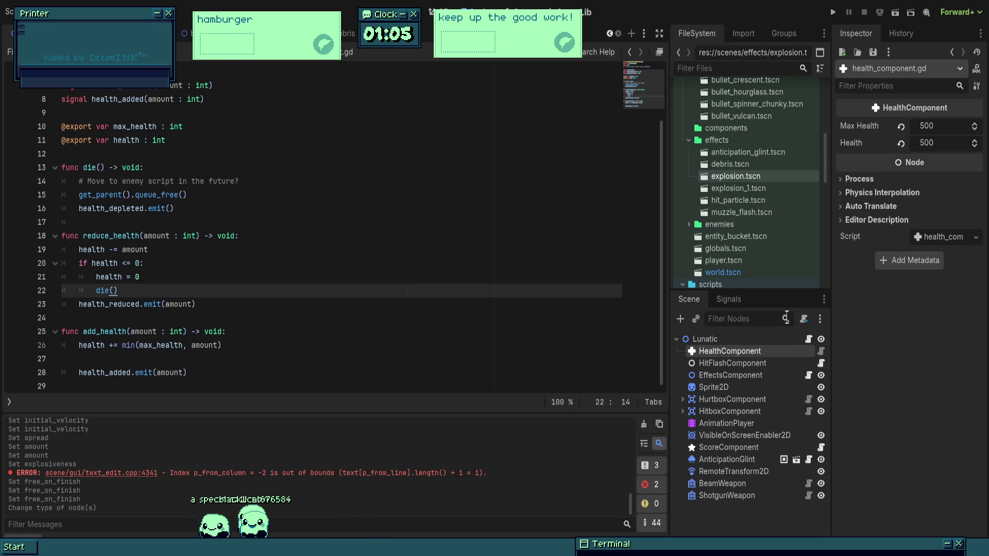
Review health_component.gd, then go back to lunatic.gd and add a blank line above the weapon exports.
{"action": "left_click", "coordinate": [79, 222]}
{"action": "scroll", "coordinate": [365, 235], "scroll_direction": "up", "scroll_amount": 2}
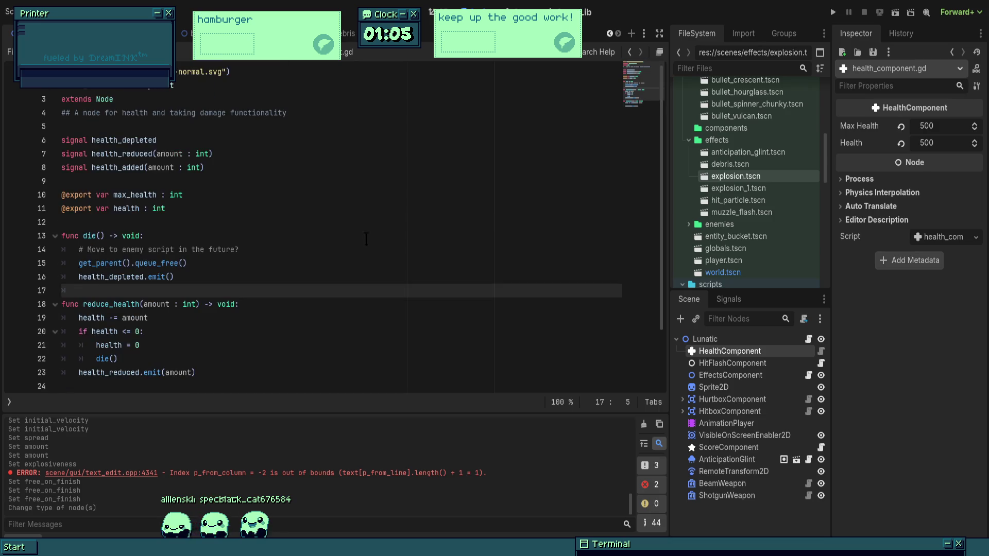
{"action": "scroll", "coordinate": [364, 237], "scroll_direction": "down", "scroll_amount": 2}
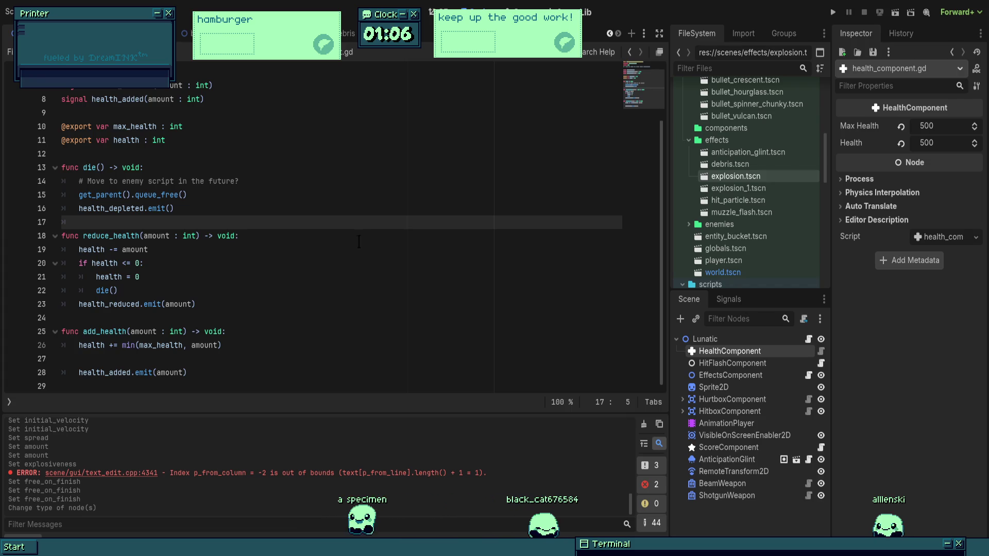
{"action": "key", "text": "alt+Left"}
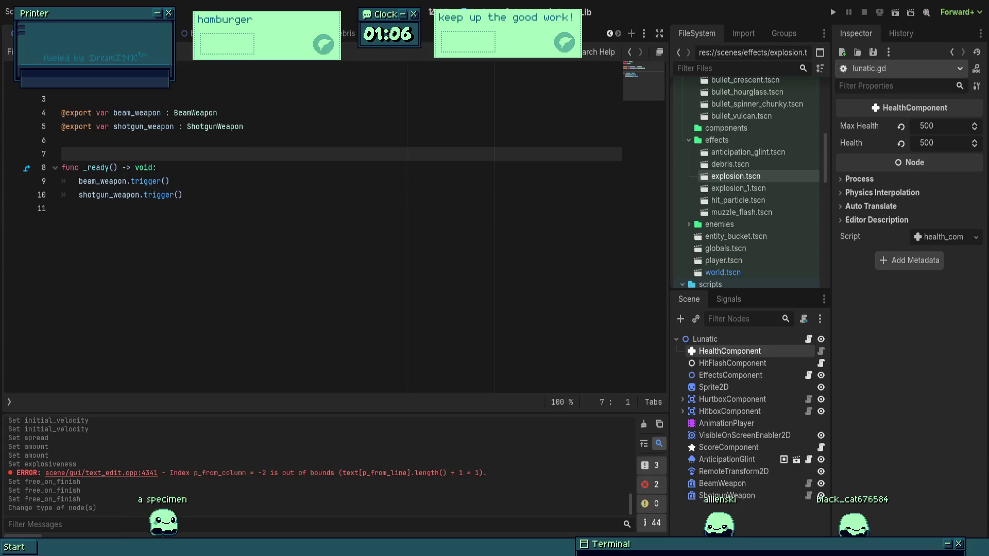
{"action": "key", "text": "Up"}
{"action": "key", "text": "Up"}
{"action": "key", "text": "Up"}
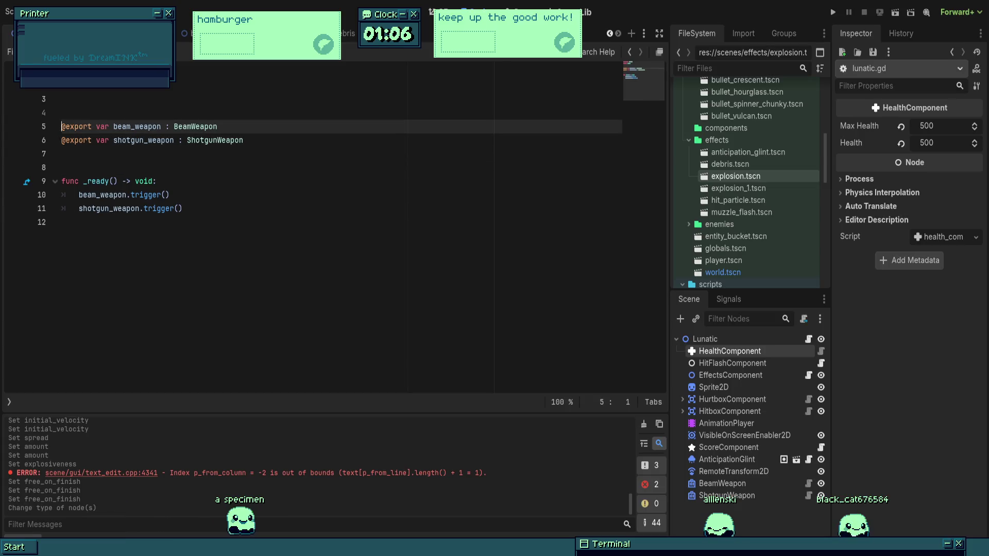
{"action": "key", "text": "Return"}
{"action": "key", "text": "Return"}
{"action": "key", "text": "Up"}
{"action": "key", "text": "Up"}
{"action": "type", "text": "@export var e"}
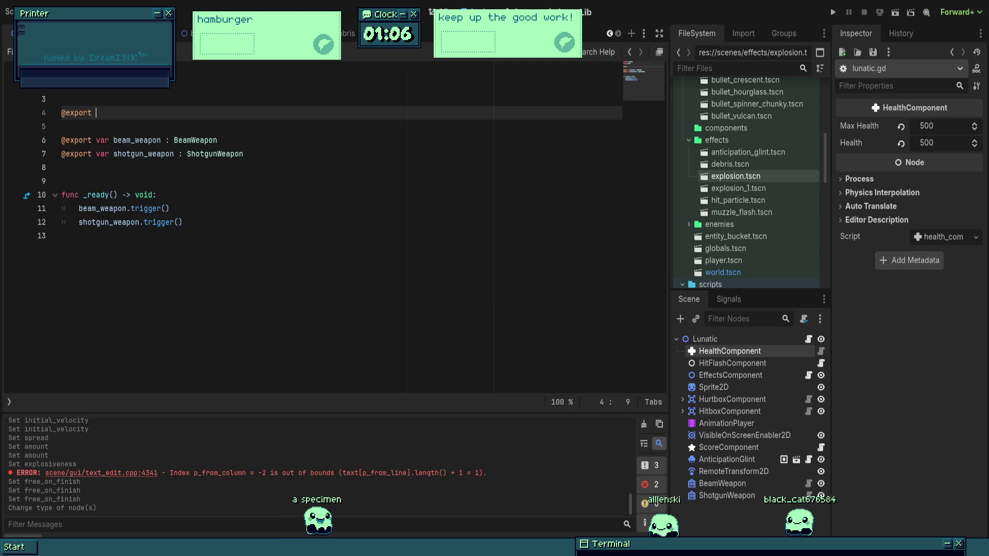
{"action": "type", "text": "ffec"}
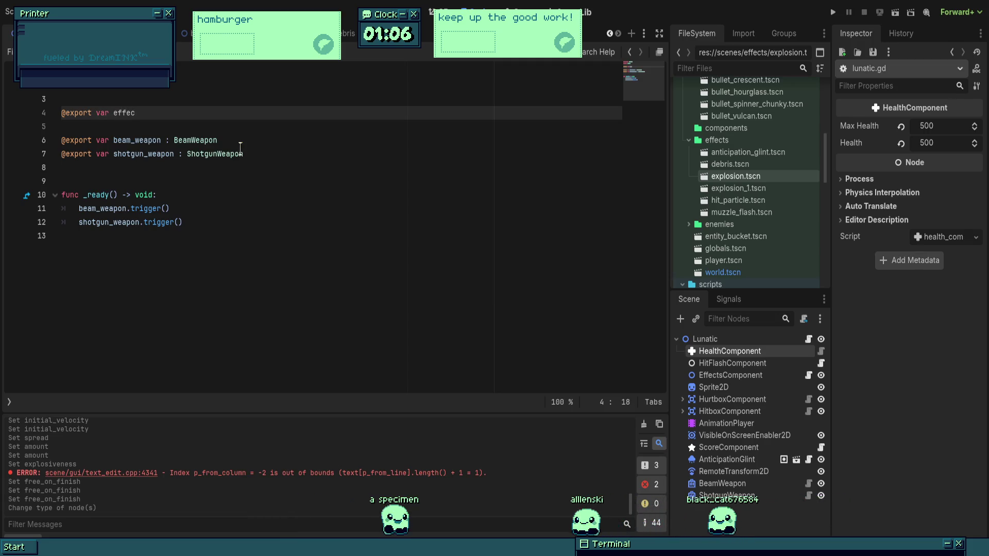
{"action": "type", "text": "ts _"}
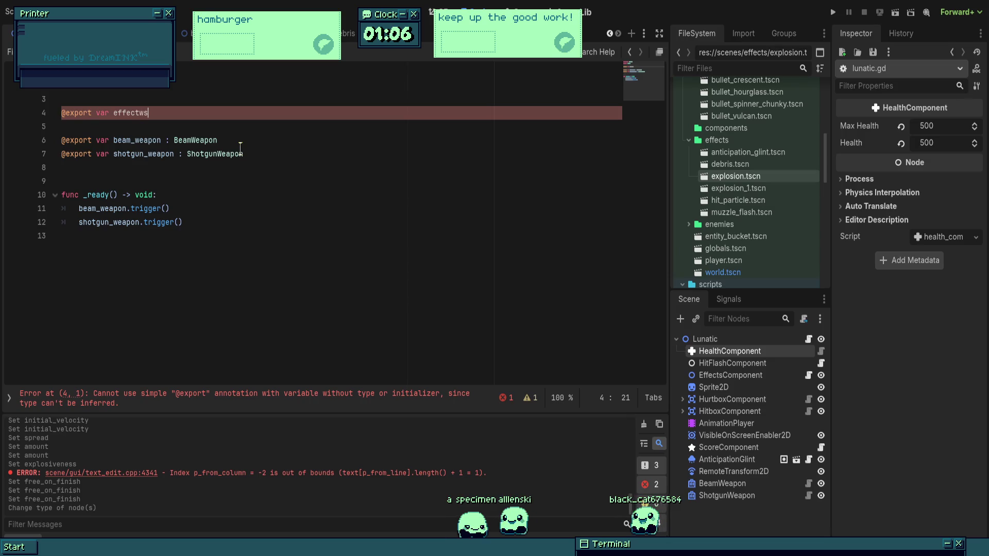
{"action": "type", "text": " EffectsComponent"}
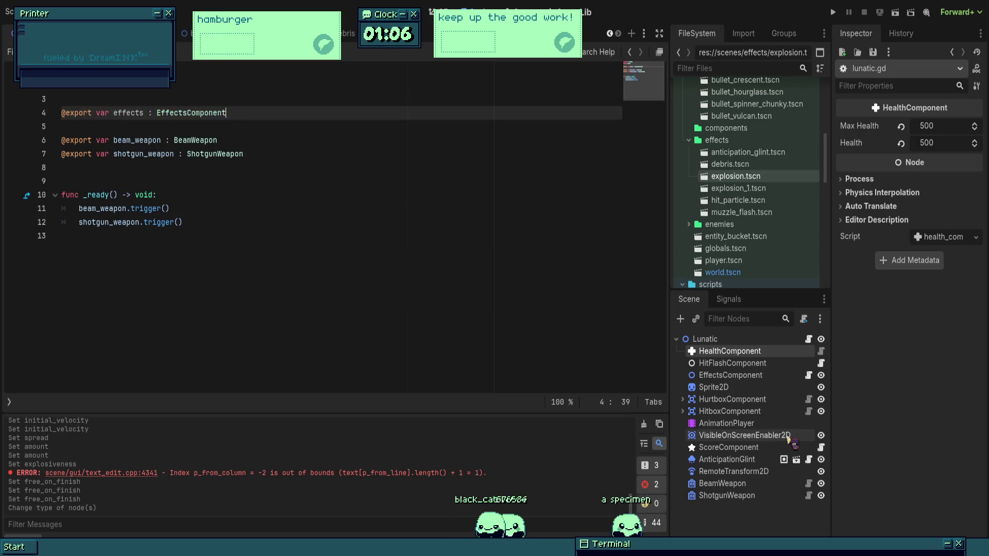
{"action": "left_click", "coordinate": [705, 338]}
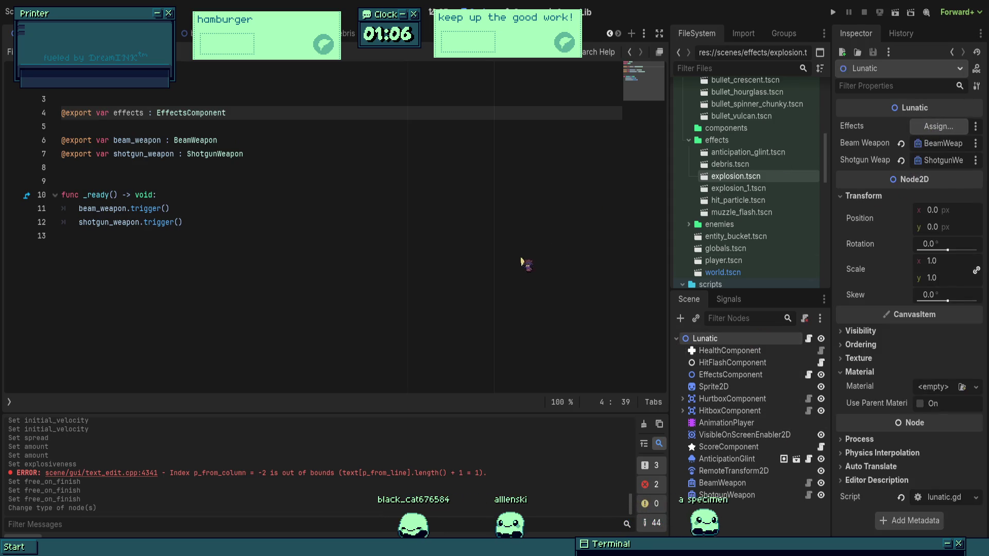
{"action": "left_click", "coordinate": [221, 248]}
{"action": "key", "text": "Return"}
{"action": "key", "text": "Return"}
{"action": "type", "text": "func"}
{"action": "key", "text": "BackSpace"}
{"action": "key", "text": "BackSpace"}
{"action": "key", "text": "BackSpace"}
{"action": "key", "text": "ctrl+s"}
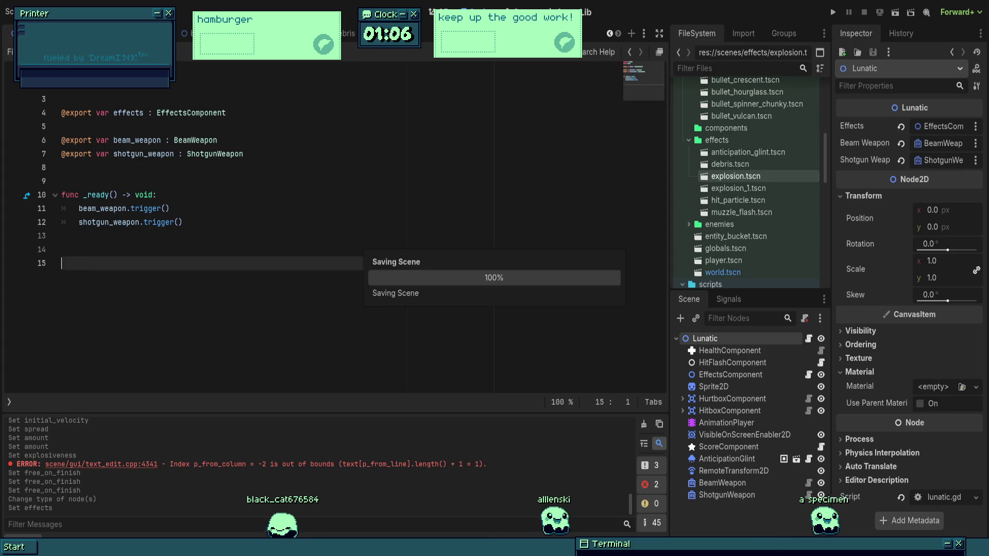
Connect the Lunatic's tree_exiting signal to a new _on_tree_exiting handler.
{"action": "left_click", "coordinate": [726, 302]}
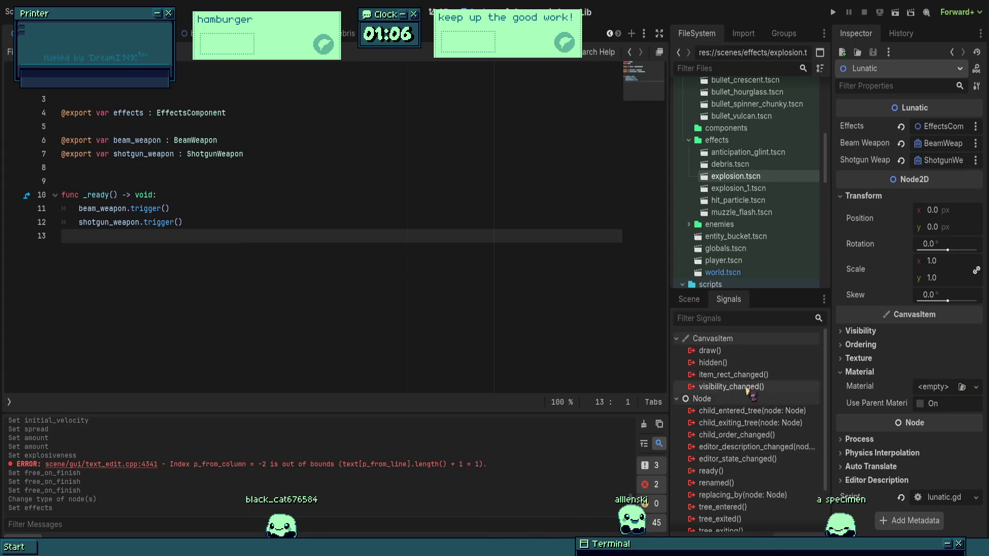
{"action": "scroll", "coordinate": [748, 488], "scroll_direction": "down", "scroll_amount": 2}
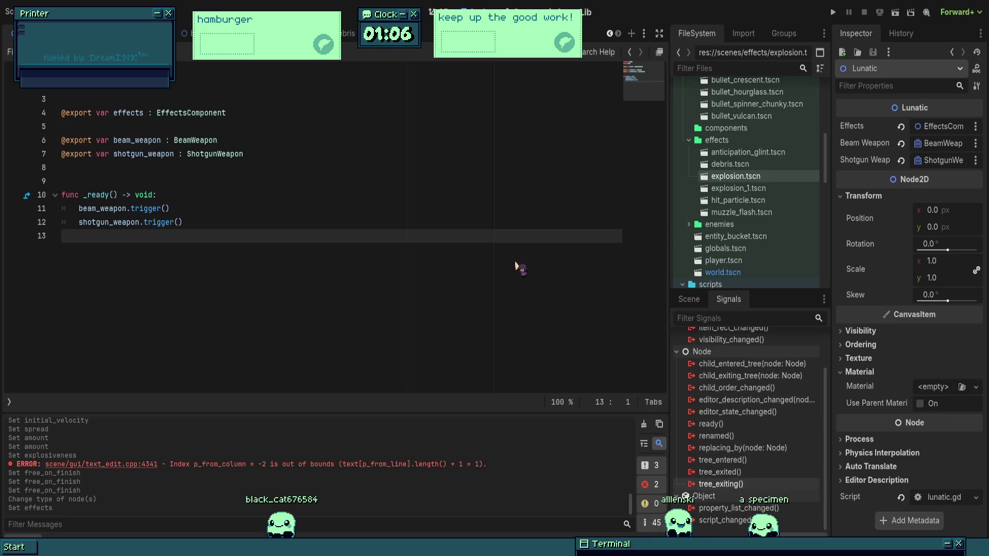
{"action": "left_click_drag", "start_coordinate": [456, 405], "coordinate": [294, 368]}
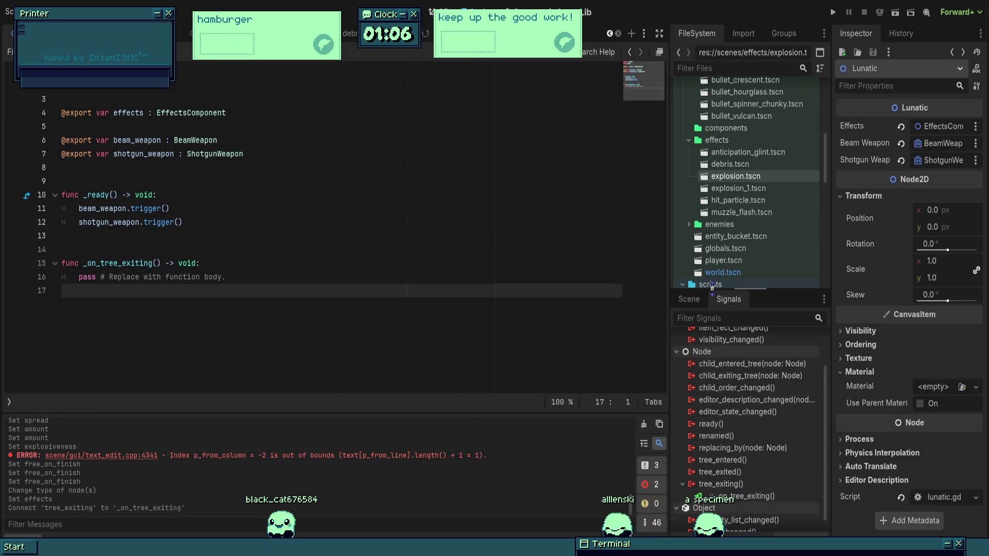
{"action": "left_click", "coordinate": [689, 299]}
Make the _on_tree_exiting handler call effects.spawn_debris(4, 0.08).
{"action": "left_click", "coordinate": [342, 277]}
{"action": "key", "text": "shift+Home"}
{"action": "type", "text": "effec"}
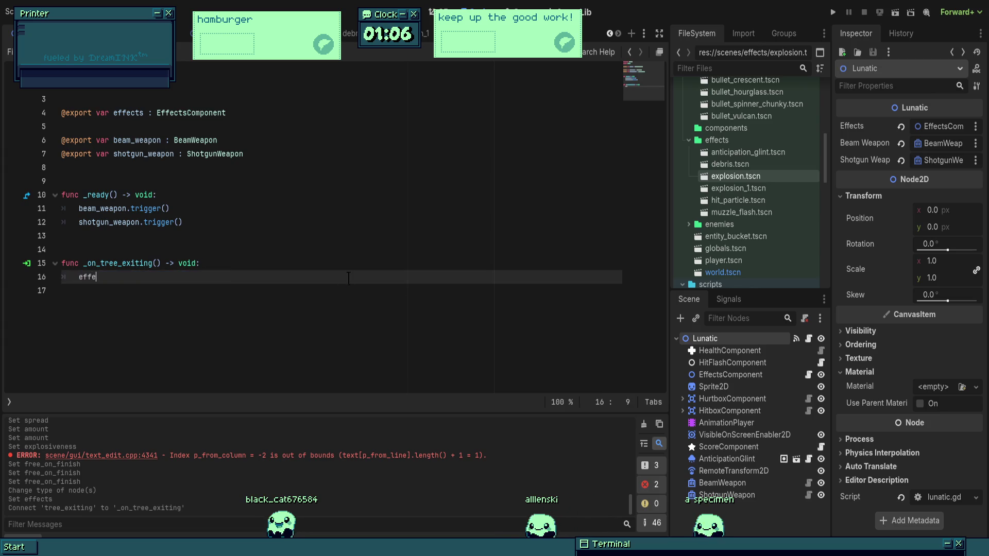
{"action": "type", "text": "ts.sp"}
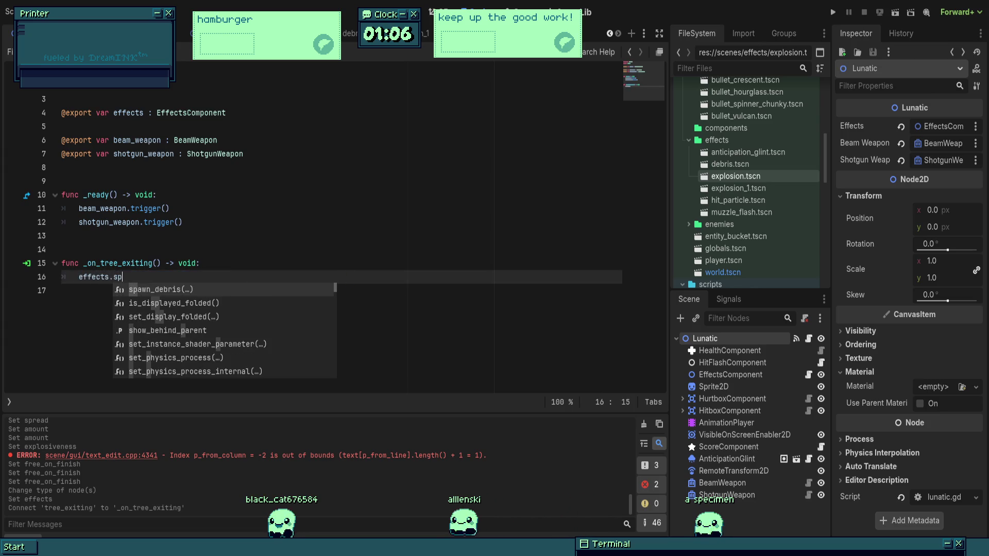
{"action": "key", "text": "Return"}
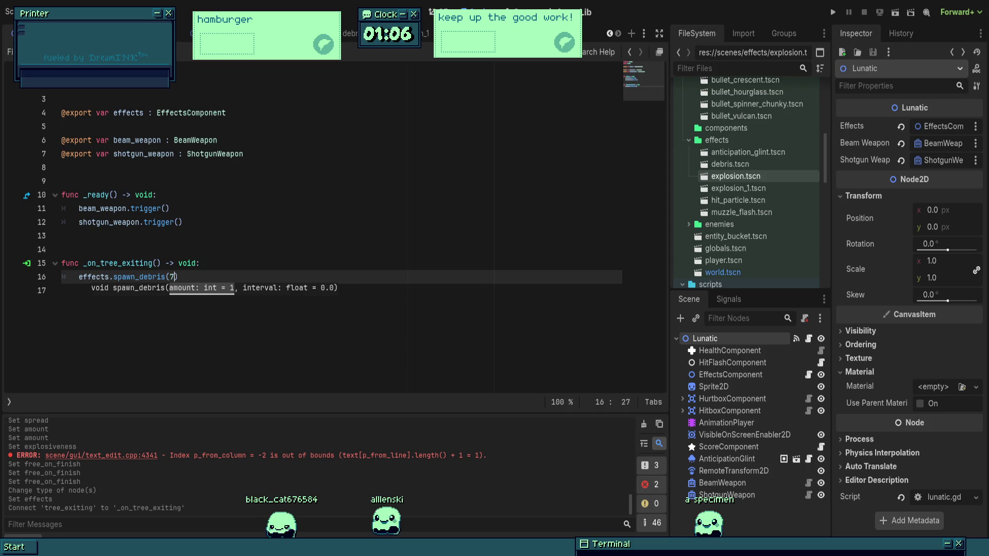
{"action": "key", "text": "Escape"}
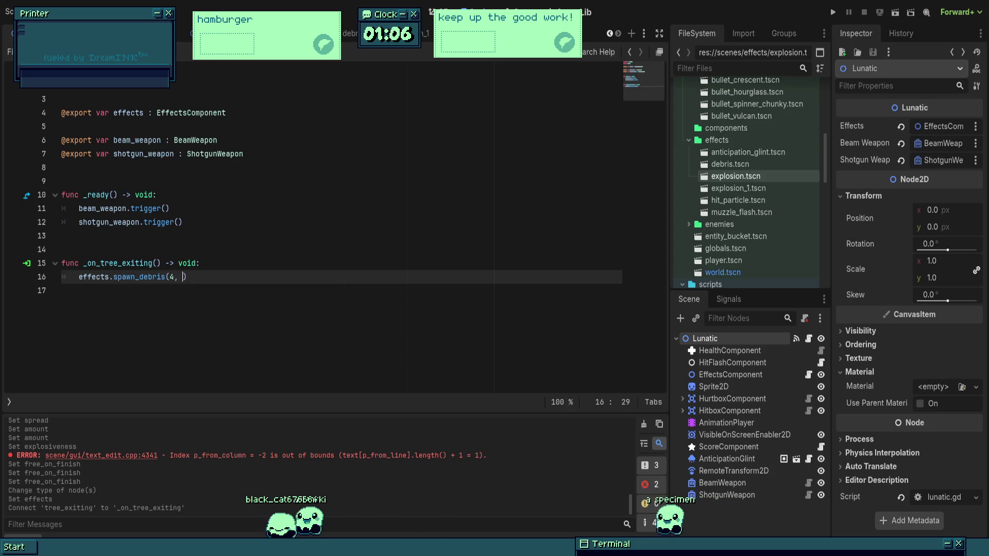
{"action": "key", "text": "BackSpace"}
{"action": "type", "text": "07"}
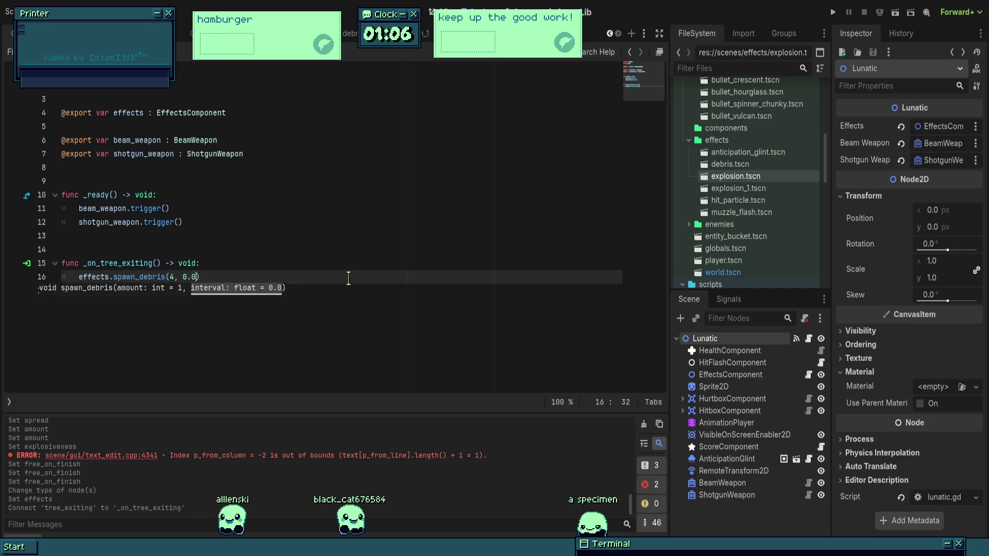
{"action": "key", "text": "BackSpace"}
{"action": "type", "text": "8"}
{"action": "left_click", "coordinate": [323, 252]}
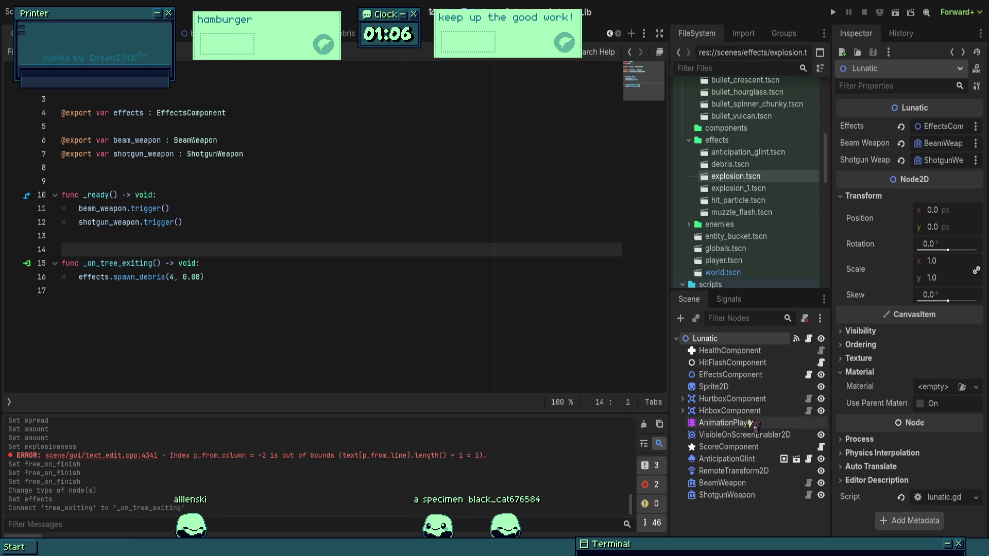
{"action": "left_click", "coordinate": [735, 353]}
Set the HealthComponent's Health and Max Health to 40 and save.
{"action": "left_click", "coordinate": [939, 144]}
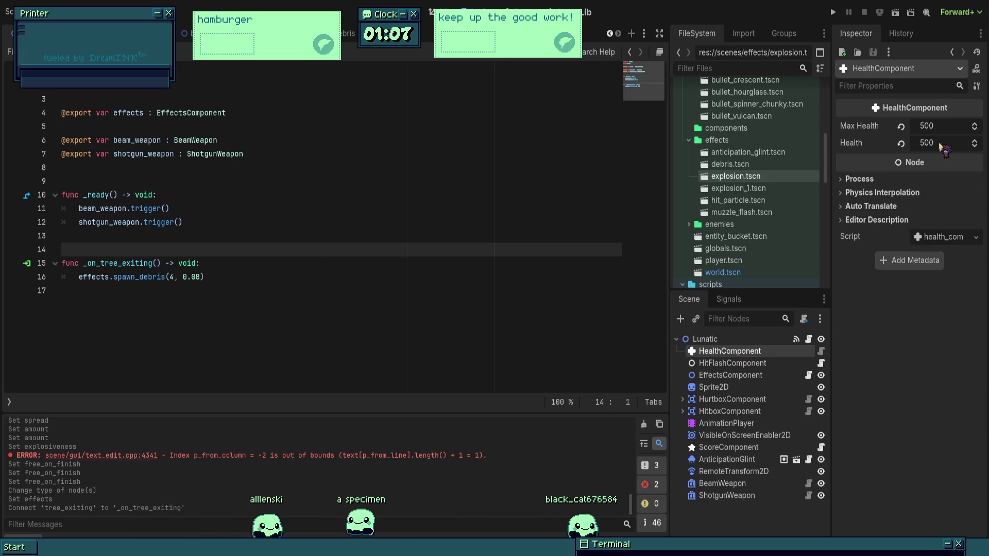
{"action": "key", "text": "BackSpace"}
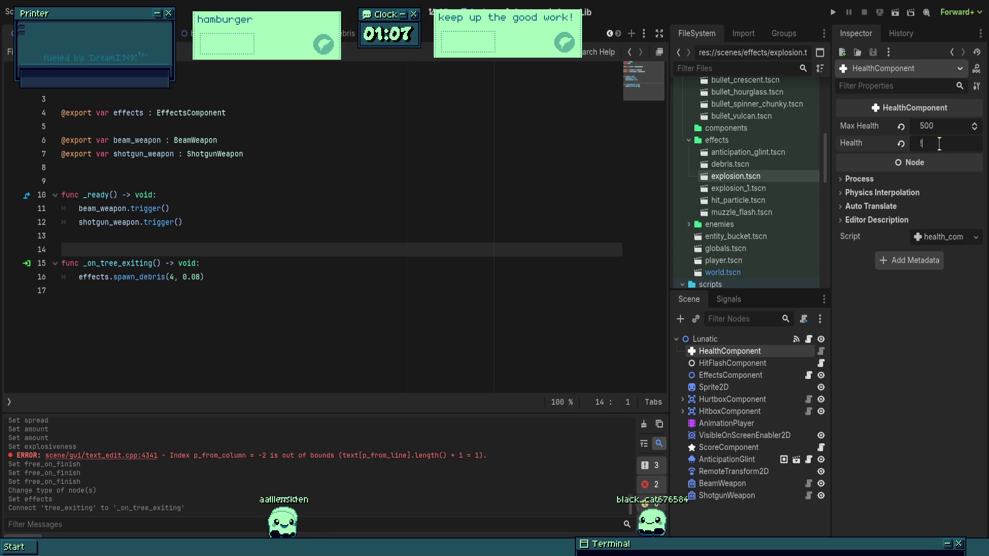
{"action": "type", "text": "40"}
{"action": "key", "text": "shift+Tab"}
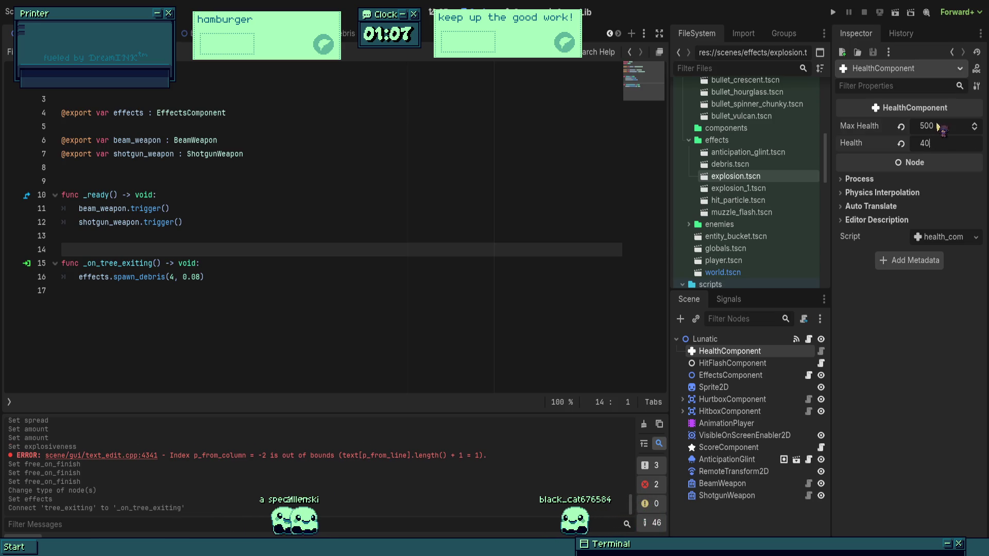
{"action": "type", "text": "40"}
{"action": "key", "text": "Return"}
{"action": "key", "text": "ctrl+s"}
{"action": "left_click", "coordinate": [314, 168]}
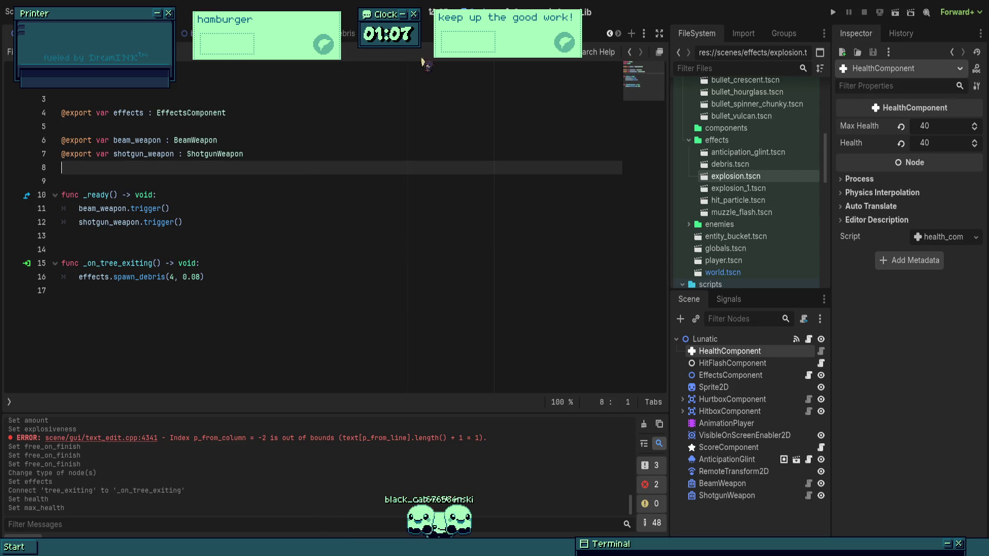
Run the game, inspect the create_timer error on line 15 in the debugger, and stop it.
{"action": "left_click", "coordinate": [424, 16]}
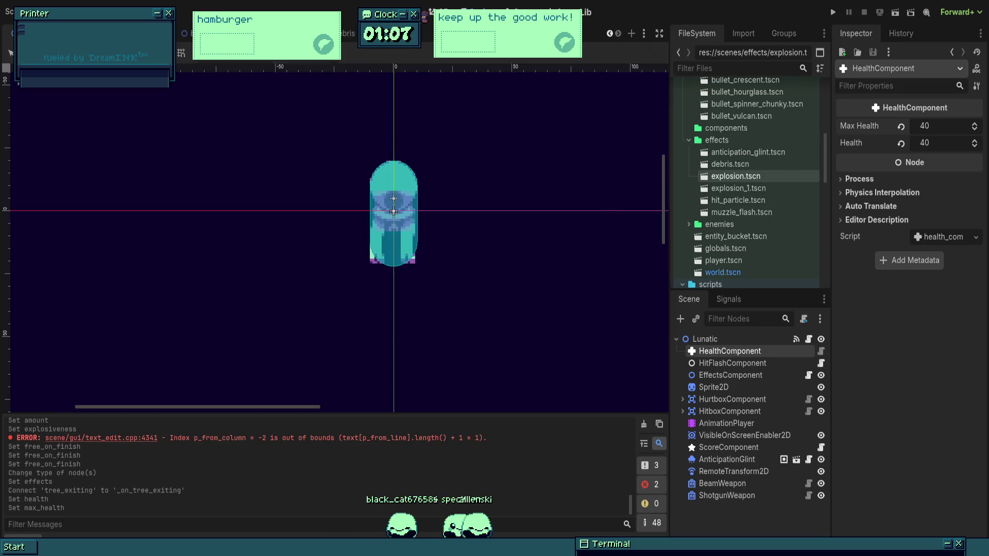
{"action": "left_click", "coordinate": [835, 14]}
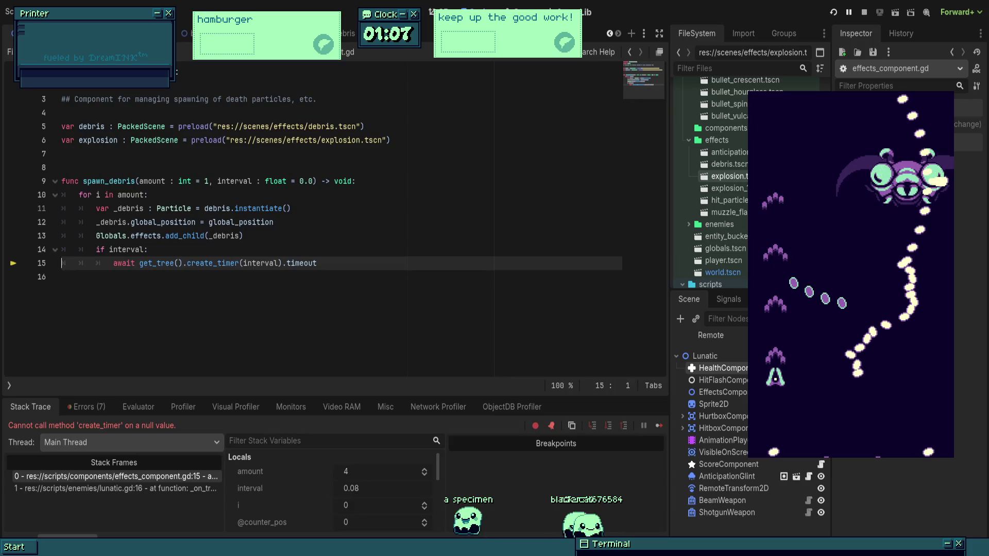
{"action": "left_click", "coordinate": [180, 235]}
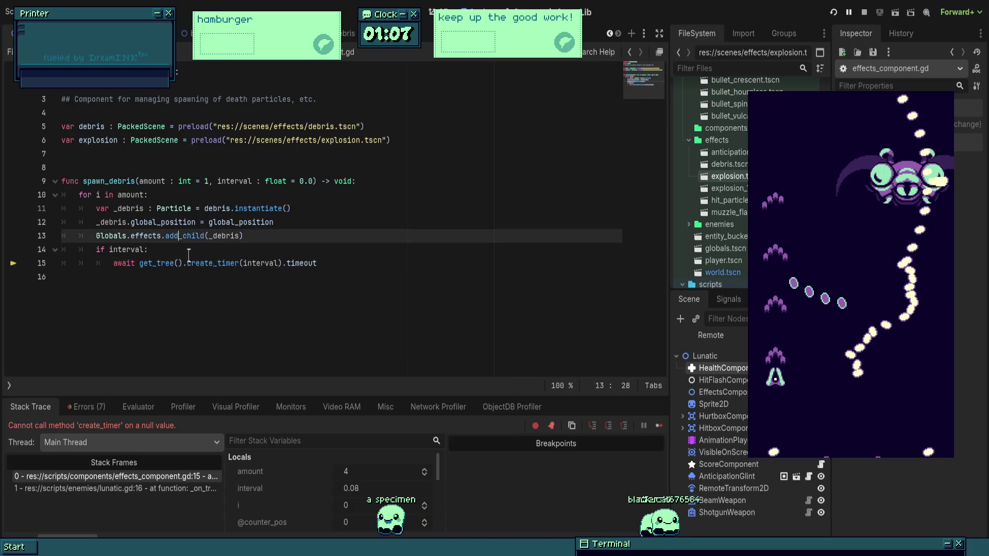
{"action": "left_click", "coordinate": [182, 264]}
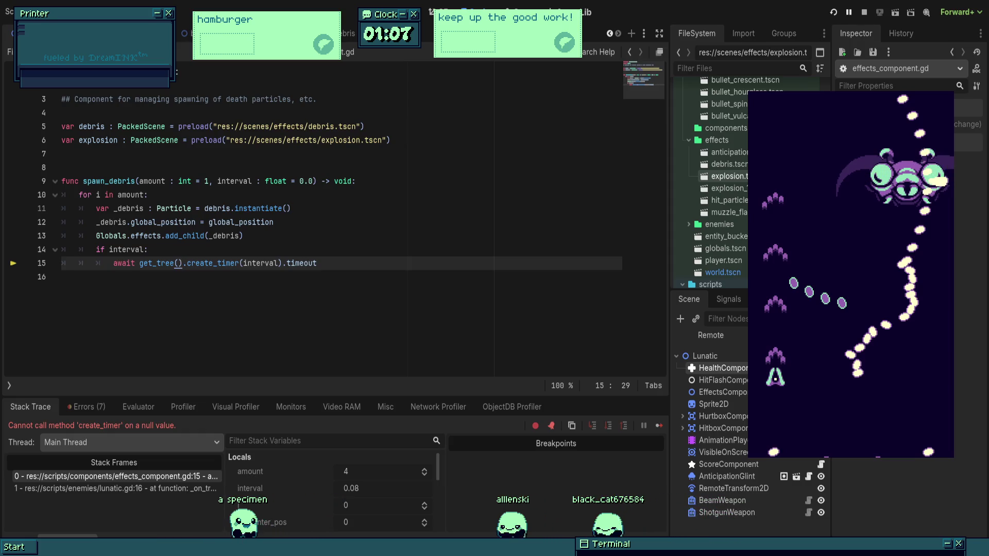
{"action": "scroll", "coordinate": [312, 473], "scroll_direction": "down", "scroll_amount": 3}
{"action": "left_click_drag", "start_coordinate": [379, 397], "coordinate": [378, 329]}
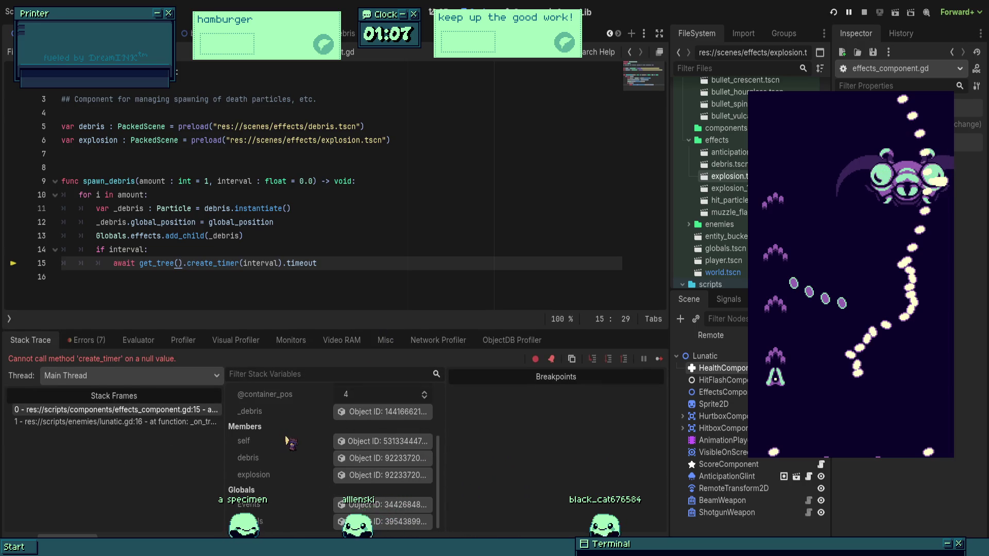
{"action": "scroll", "coordinate": [391, 515], "scroll_direction": "up", "scroll_amount": 5}
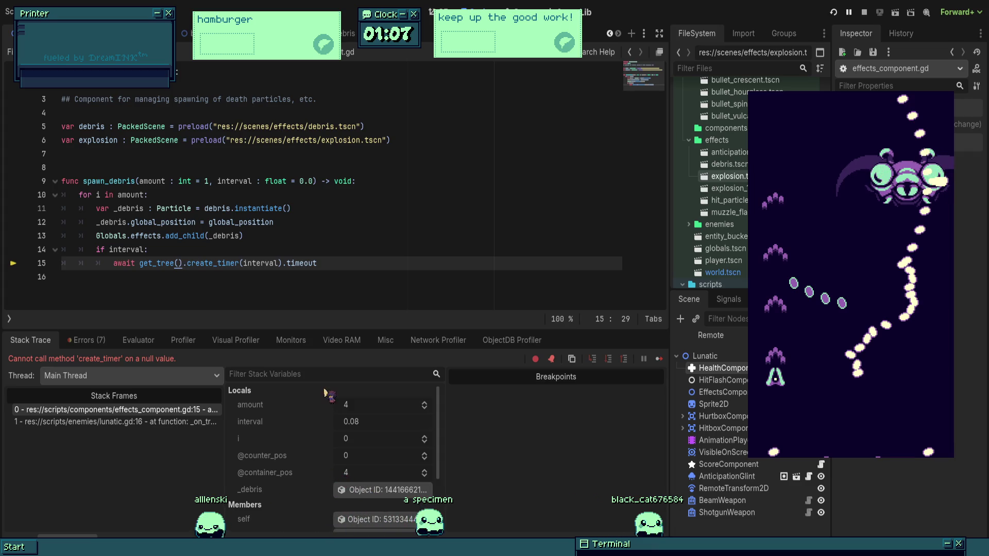
{"action": "key", "text": "F8"}
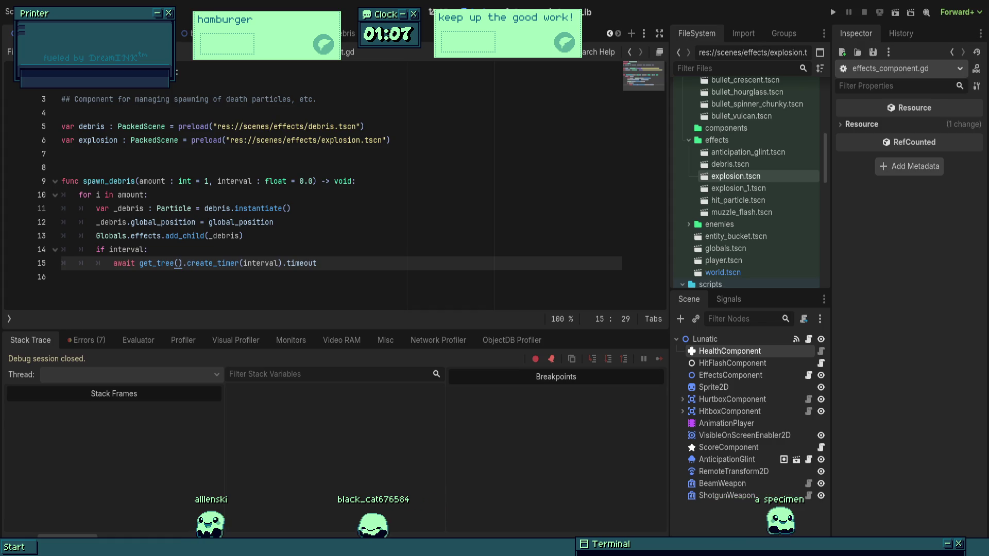
{"action": "left_click", "coordinate": [148, 249]}
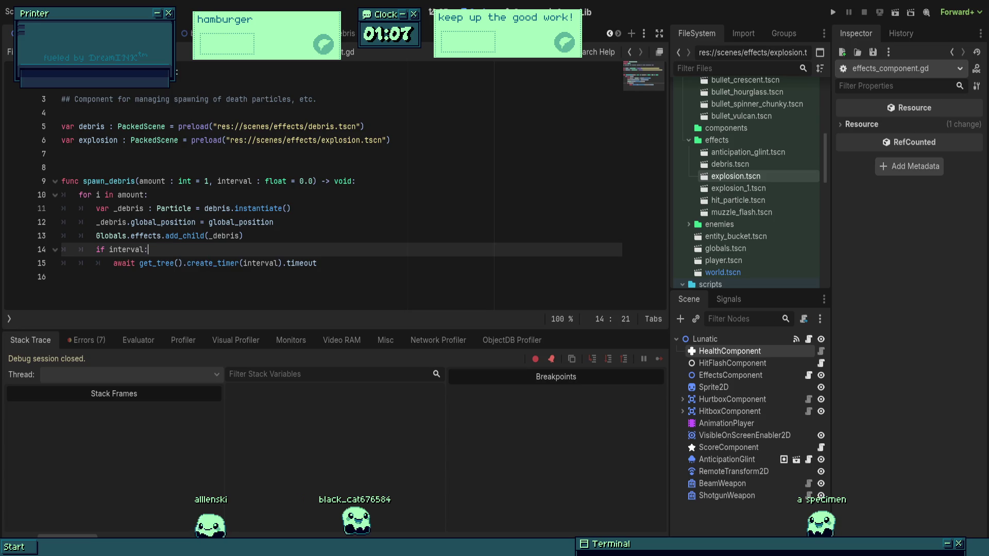
Add 'var tree = get_tree()' on line 15 with a breakpoint, then run until the debugger shows tree null.
{"action": "key", "text": "Return"}
{"action": "type", "text": "var tree = get"}
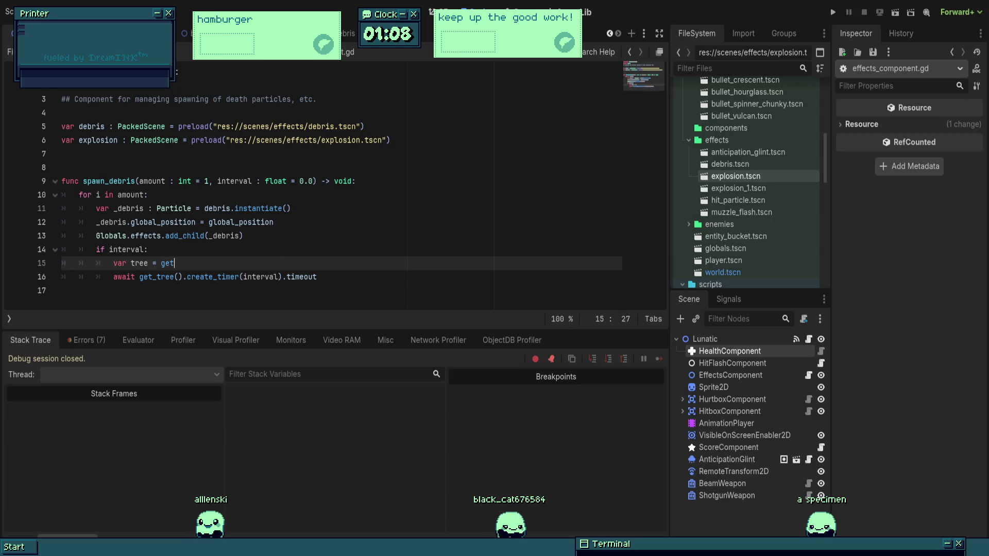
{"action": "left_click", "coordinate": [30, 263]}
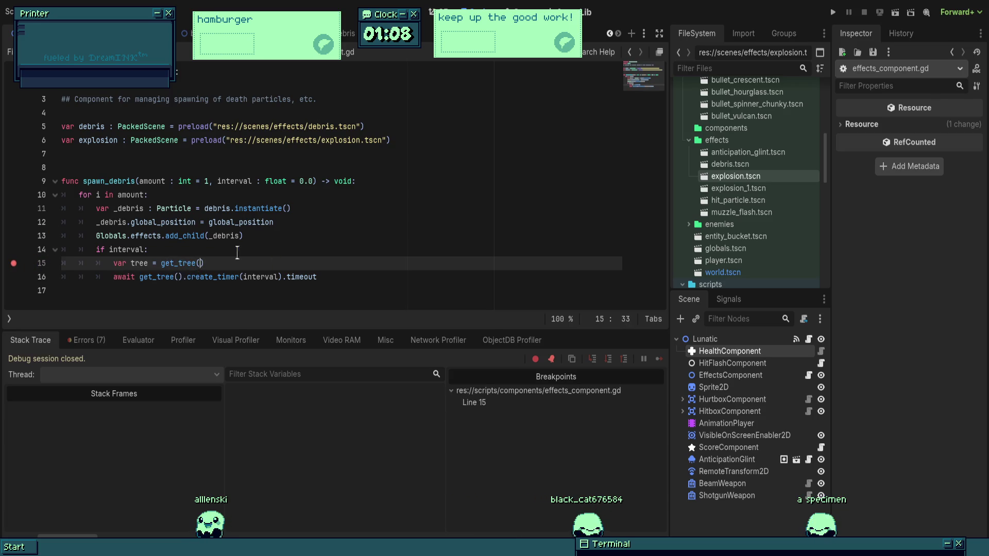
{"action": "type", "text": ")"}
{"action": "key", "text": "F5"}
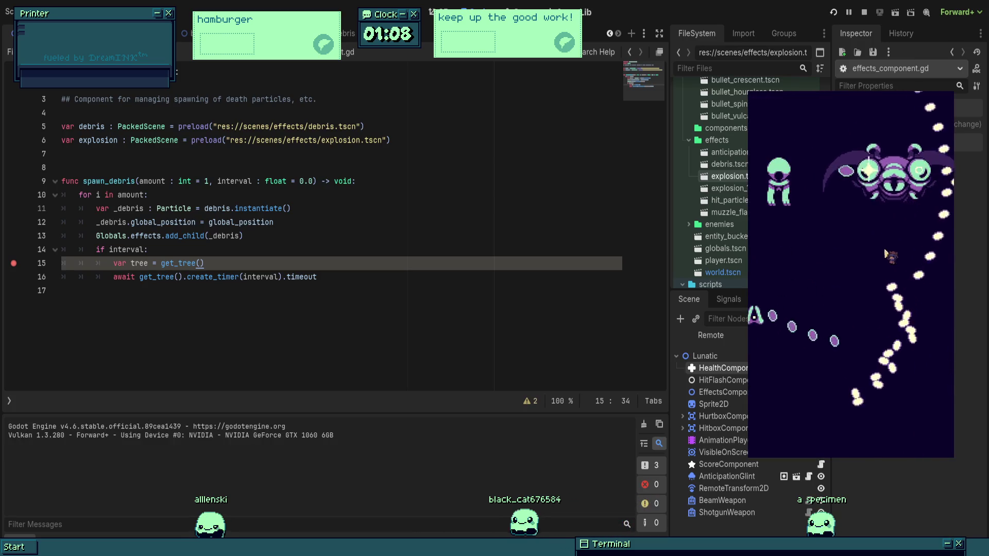
{"action": "type", "text": "a"}
{"action": "key", "text": "ctrl+z"}
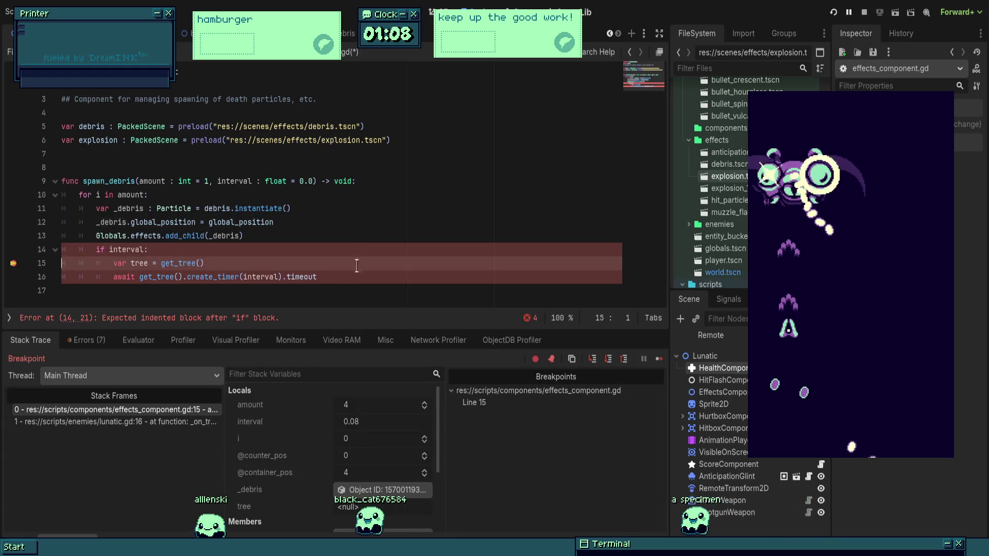
{"action": "scroll", "coordinate": [329, 453], "scroll_direction": "down", "scroll_amount": 1}
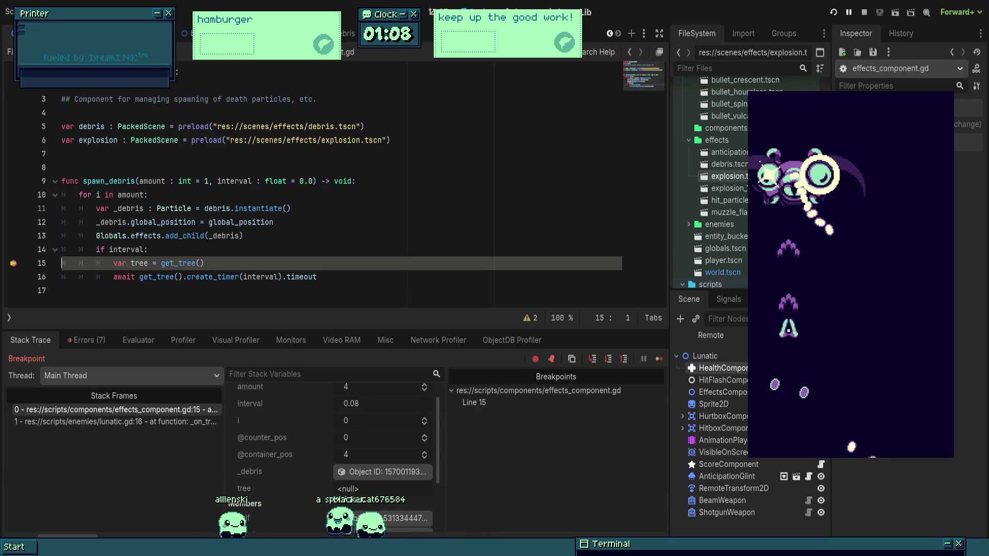
{"action": "scroll", "coordinate": [747, 180], "scroll_direction": "down", "scroll_amount": 5}
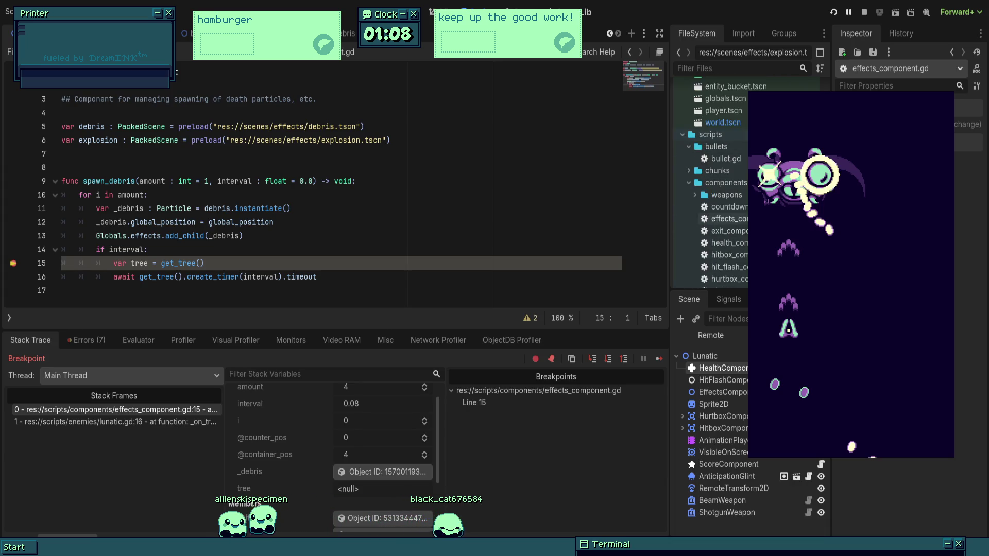
Open countdown_component.gd and review its _physics_process function and the top of the script.
{"action": "double_click", "coordinate": [729, 207]}
{"action": "left_click", "coordinate": [418, 221]}
{"action": "scroll", "coordinate": [418, 163], "scroll_direction": "down", "scroll_amount": 1}
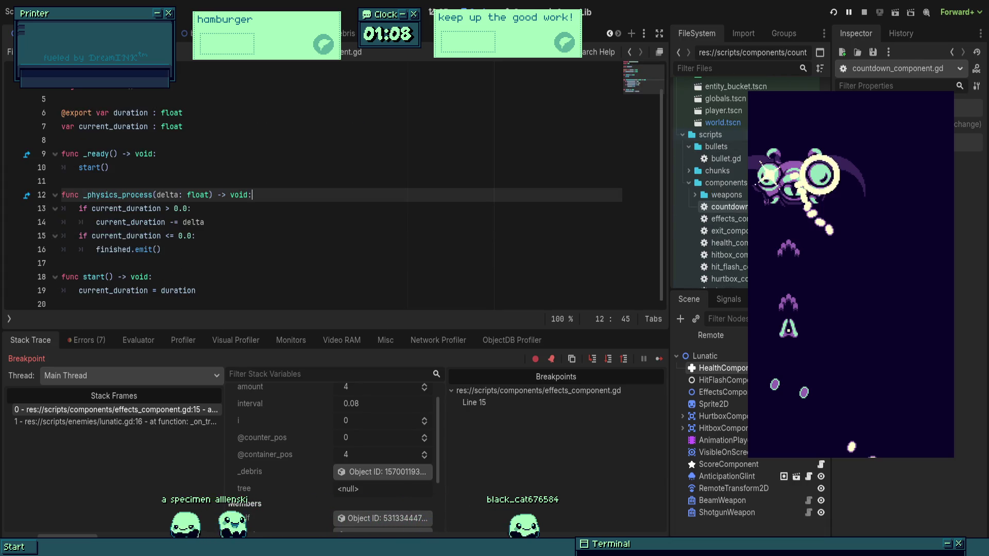
{"action": "scroll", "coordinate": [417, 164], "scroll_direction": "up", "scroll_amount": 1}
{"action": "left_click", "coordinate": [178, 72]}
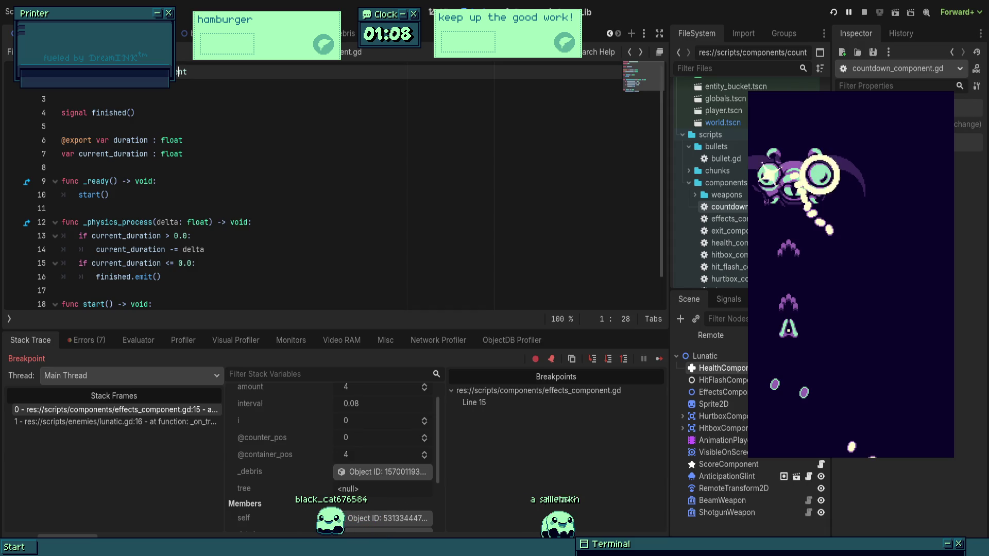
{"action": "left_click", "coordinate": [335, 222]}
{"action": "scroll", "coordinate": [342, 257], "scroll_direction": "down", "scroll_amount": 1}
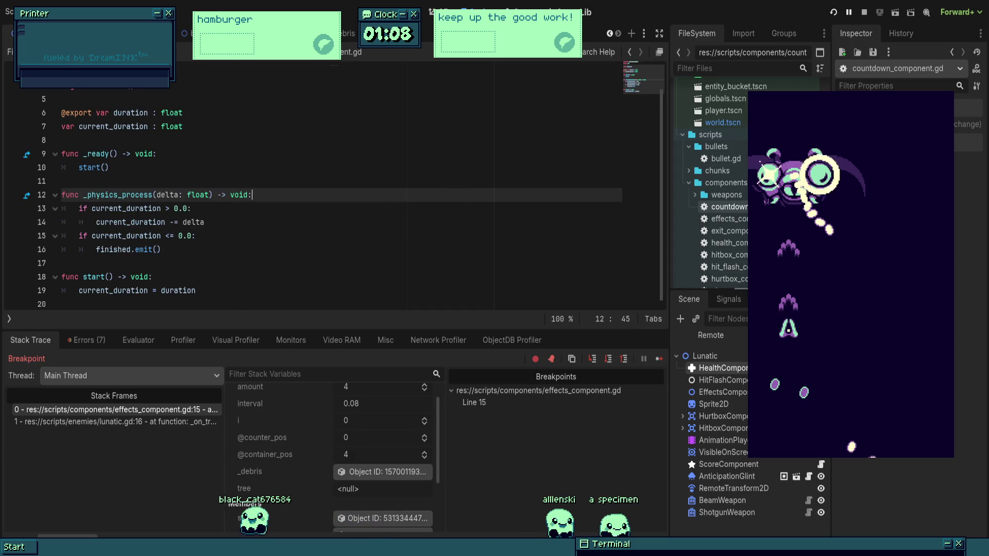
{"action": "scroll", "coordinate": [743, 183], "scroll_direction": "up", "scroll_amount": 5}
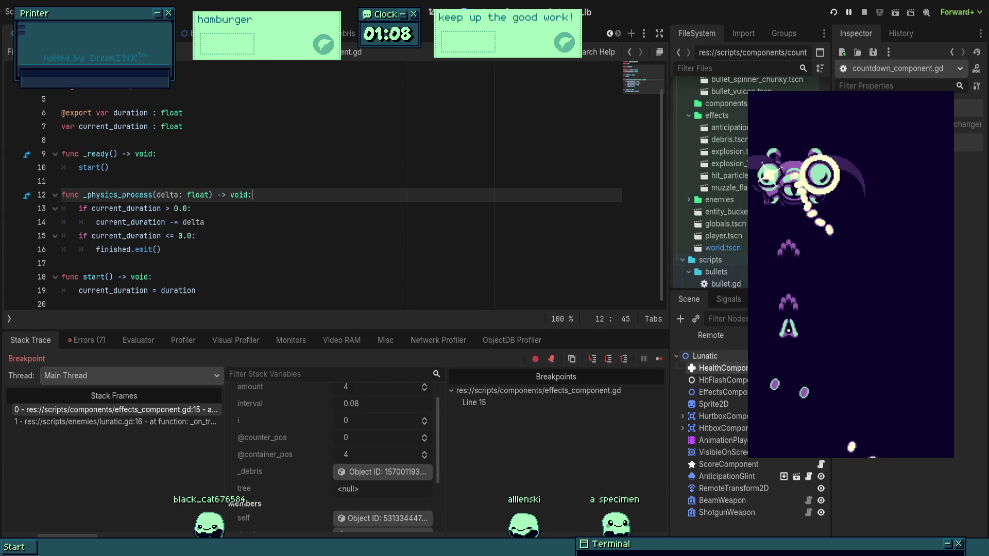
Return to lunatic.gd, stop the running game, and show the HealthComponent's signals list.
{"action": "key", "text": "alt+Left"}
{"action": "left_click_drag", "start_coordinate": [199, 263], "coordinate": [150, 263]}
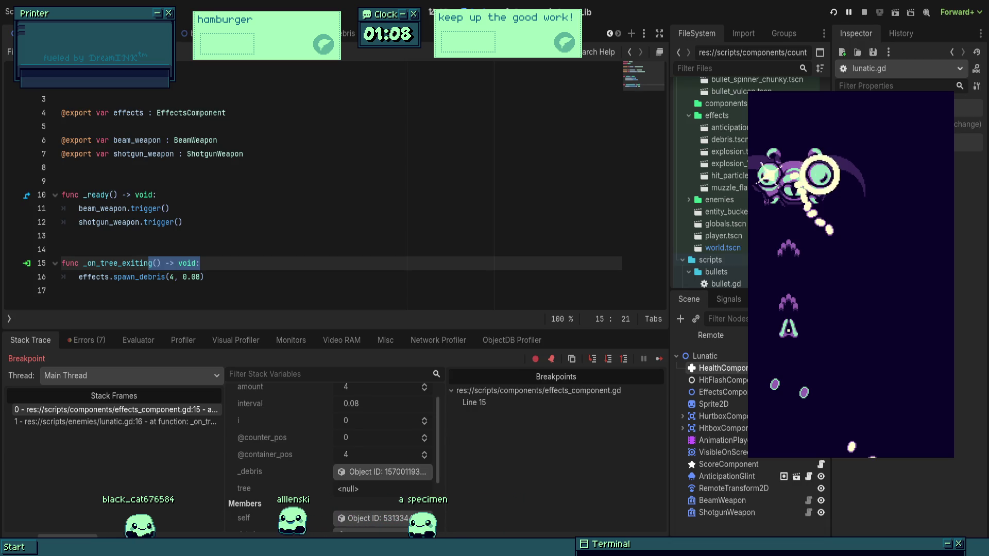
{"action": "left_click", "coordinate": [62, 236]}
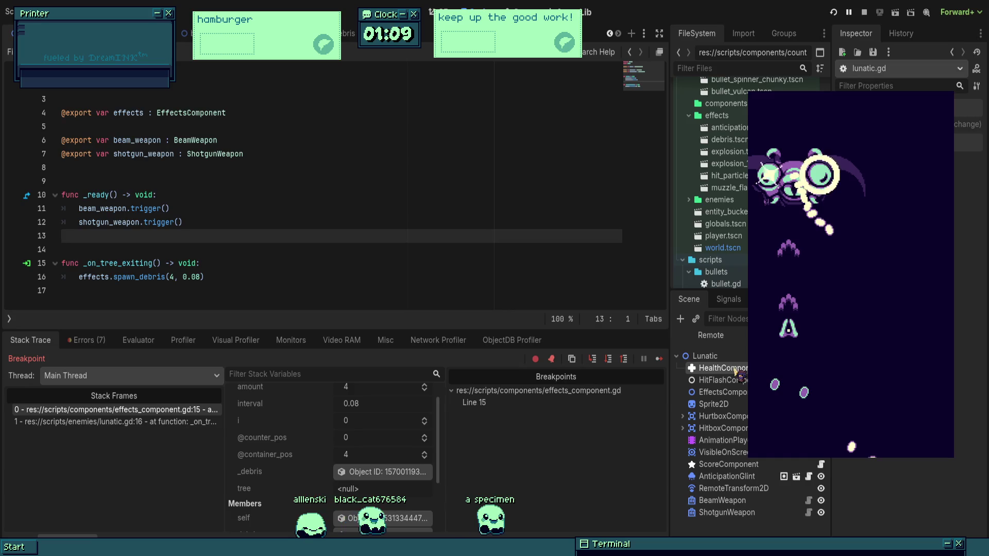
{"action": "left_click", "coordinate": [721, 368]}
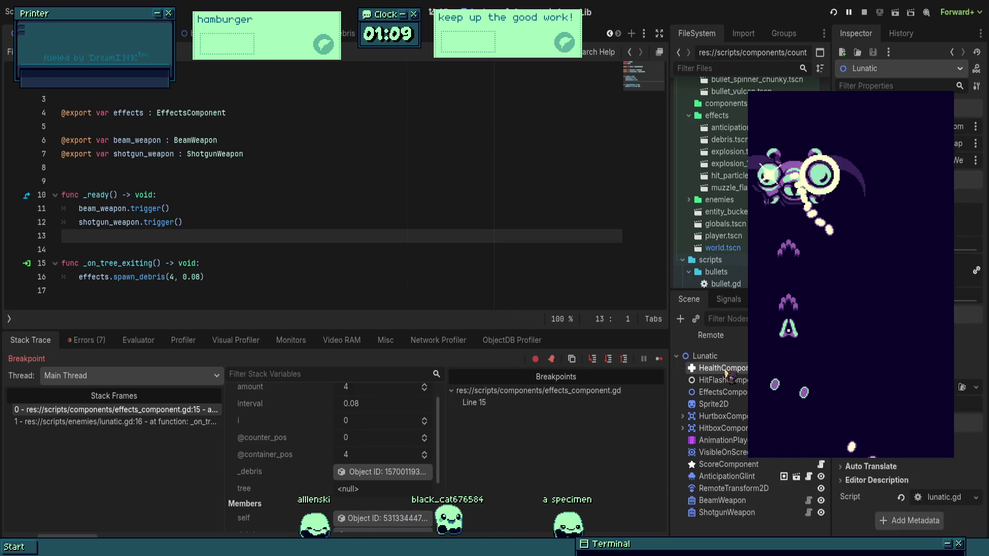
{"action": "left_click", "coordinate": [864, 12]}
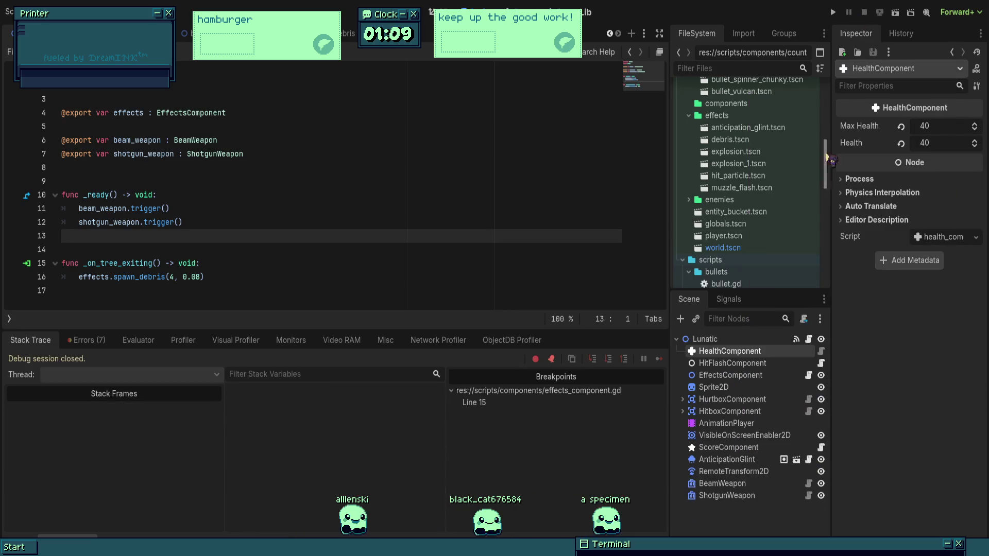
{"action": "left_click", "coordinate": [728, 299]}
{"action": "scroll", "coordinate": [741, 453], "scroll_direction": "up", "scroll_amount": 2}
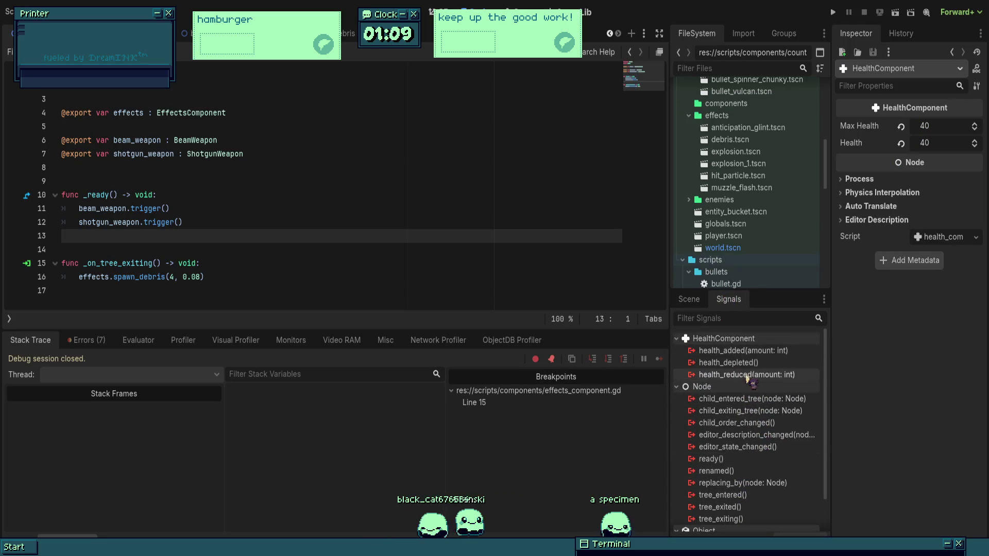
Connect health_depleted to lunatic.gd, move spawn_debris into the new handler, and delete _on_tree_exiting.
{"action": "left_click_drag", "start_coordinate": [482, 253], "coordinate": [481, 252]}
{"action": "key", "text": "ctrl+x"}
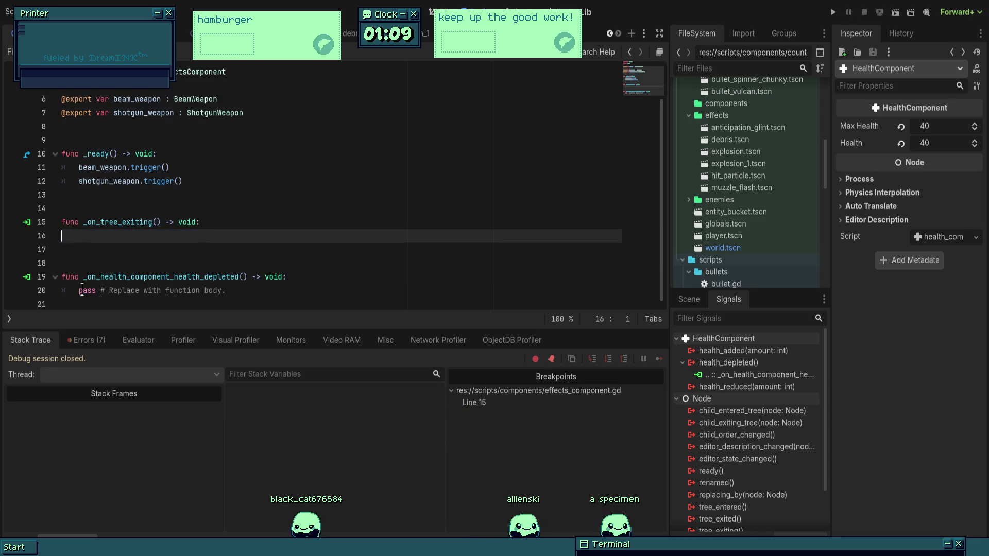
{"action": "key", "text": "Down"}
{"action": "key", "text": "Down"}
{"action": "key", "text": "Down"}
{"action": "key", "text": "End"}
{"action": "key", "text": "shift+Home"}
{"action": "key", "text": "ctrl+v"}
{"action": "left_click_drag", "start_coordinate": [205, 244], "coordinate": [206, 180]}
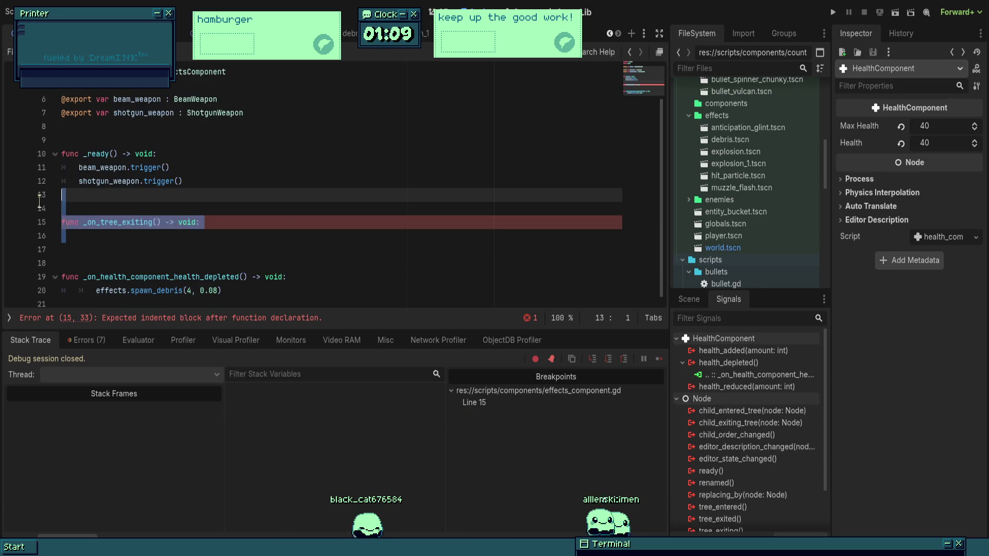
{"action": "key", "text": "BackSpace"}
{"action": "scroll", "coordinate": [760, 387], "scroll_direction": "down", "scroll_amount": 2}
Select the Lunatic root node in the scene tree and view its signals.
{"action": "left_click", "coordinate": [688, 299]}
{"action": "left_click", "coordinate": [704, 339]}
{"action": "left_click", "coordinate": [728, 299]}
{"action": "scroll", "coordinate": [762, 412], "scroll_direction": "down", "scroll_amount": 5}
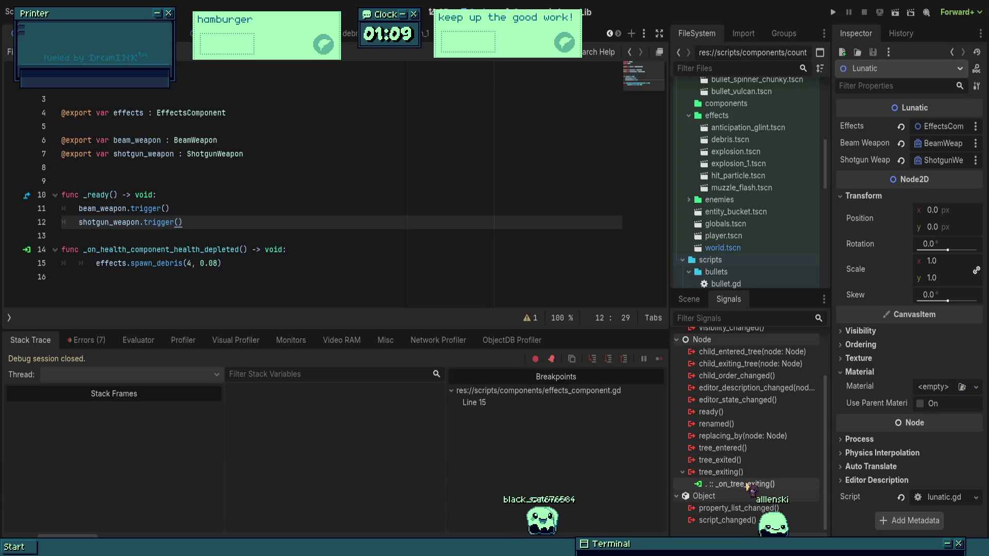
Remove the extra indentation before effects on line 15, then run the project.
{"action": "left_click", "coordinate": [316, 194]}
{"action": "left_click", "coordinate": [96, 263]}
{"action": "key", "text": "BackSpace"}
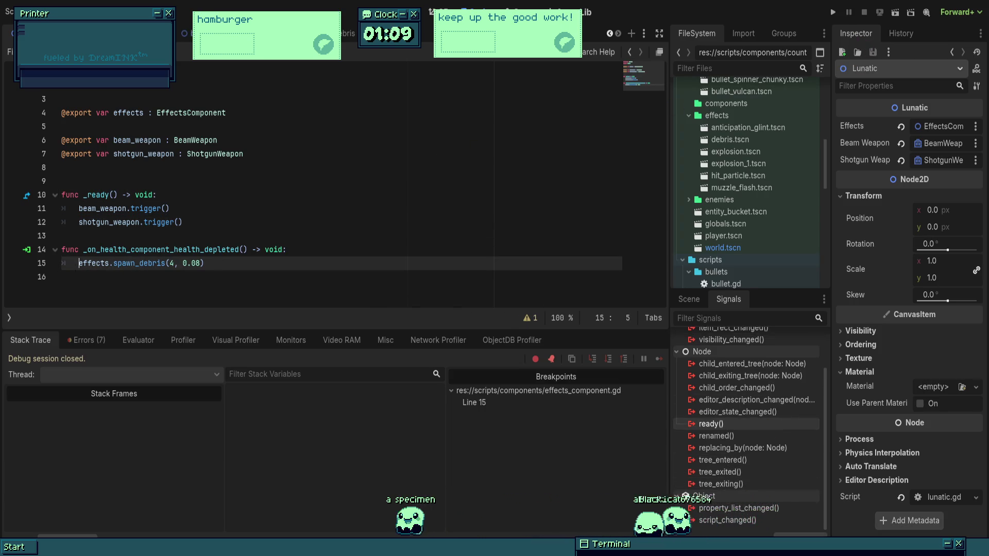
{"action": "left_click", "coordinate": [443, 168]}
{"action": "left_click", "coordinate": [833, 12]}
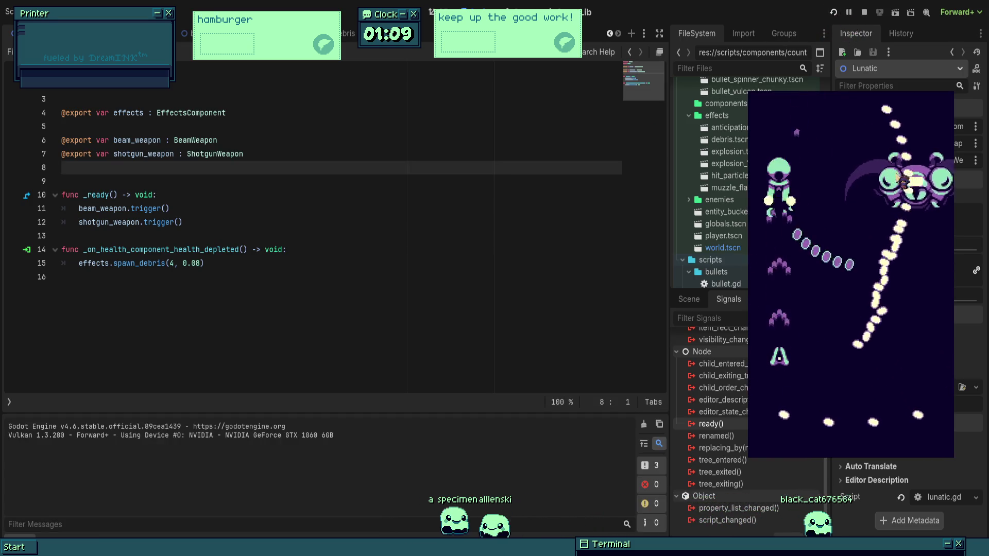
Check the debris instantiate line, resume once more past the breakpoint, then stop the debug session.
{"action": "left_click", "coordinate": [217, 208]}
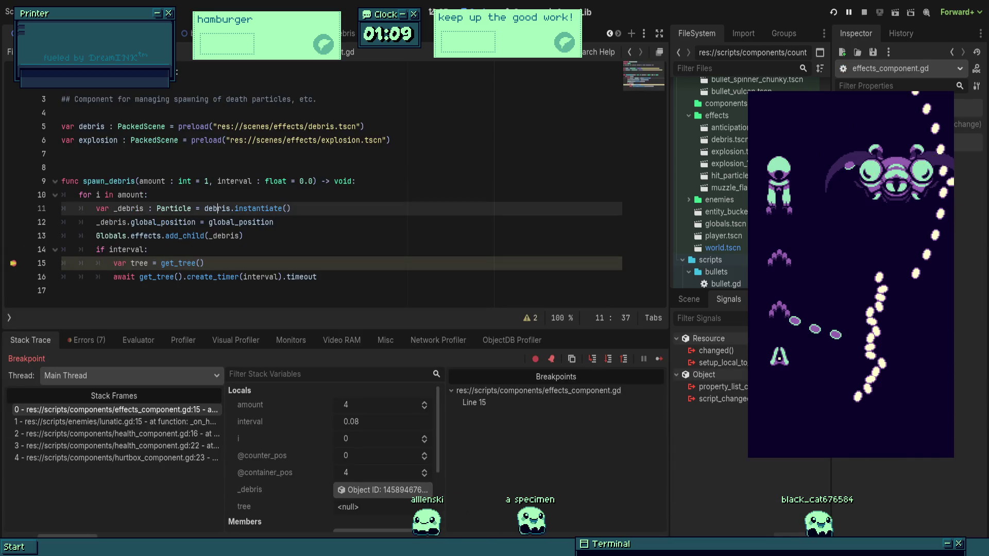
{"action": "scroll", "coordinate": [322, 498], "scroll_direction": "down", "scroll_amount": 3}
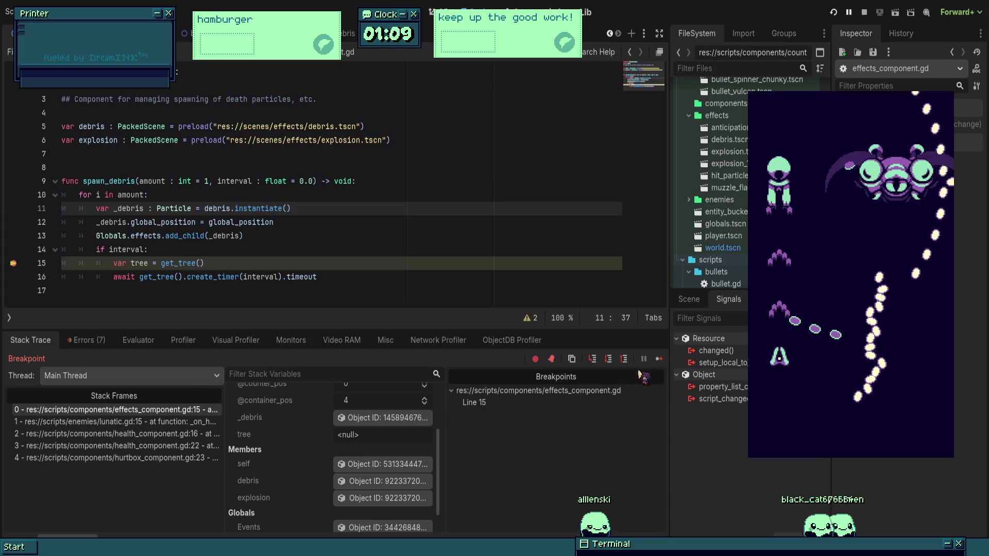
{"action": "left_click", "coordinate": [660, 360]}
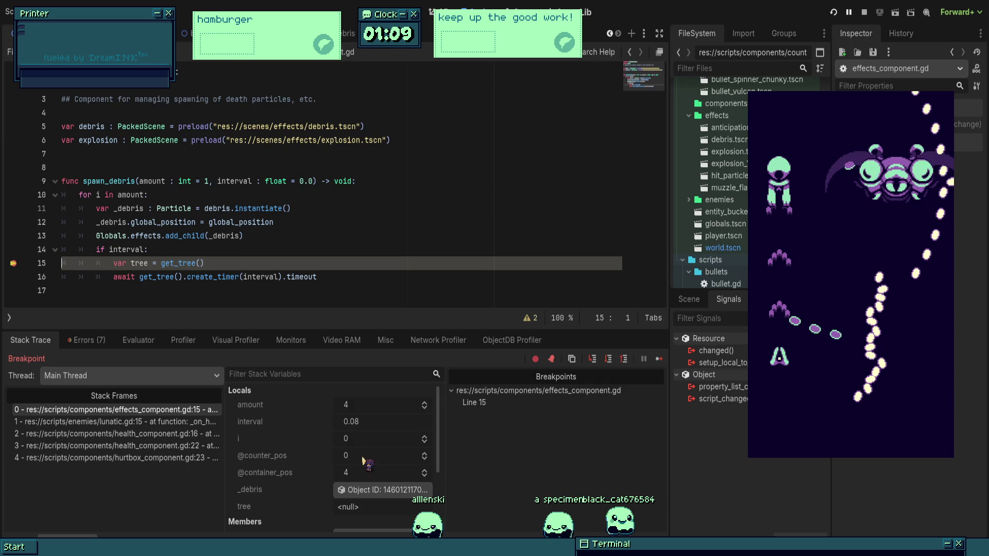
{"action": "left_click", "coordinate": [659, 358]}
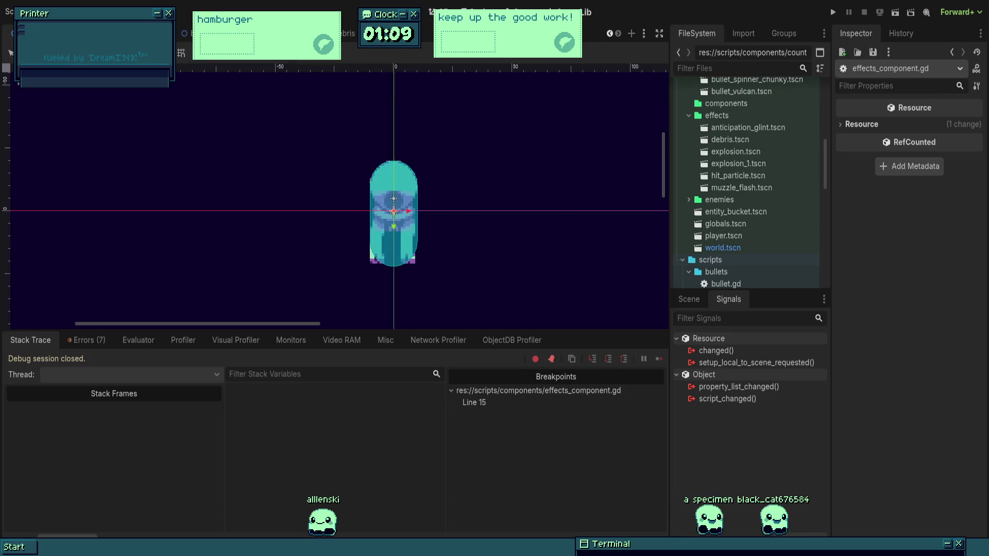
Select the Lunatic root node in the scene tree and open its lunatic.gd script.
{"action": "scroll", "coordinate": [519, 276], "scroll_direction": "up", "scroll_amount": 2}
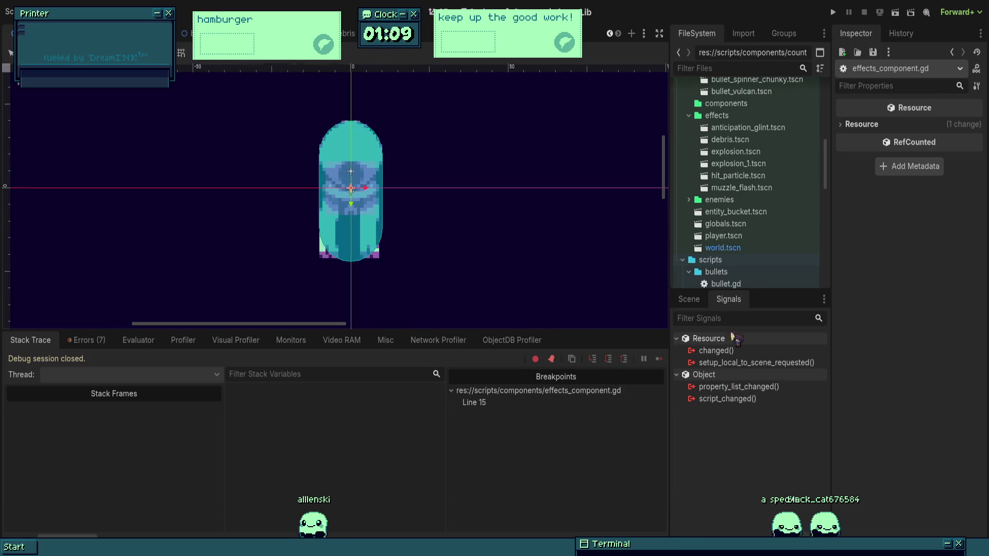
{"action": "left_click", "coordinate": [689, 299]}
{"action": "left_click", "coordinate": [731, 375]}
{"action": "left_click", "coordinate": [704, 338]}
{"action": "left_click", "coordinate": [809, 338]}
Copy effects.spawn_debris(4, 0.08) into a new line 13 inside _ready().
{"action": "left_click", "coordinate": [183, 222]}
{"action": "key", "text": "Return"}
{"action": "type", "text": "e"}
{"action": "key", "text": "BackSpace"}
{"action": "left_click", "coordinate": [200, 277]}
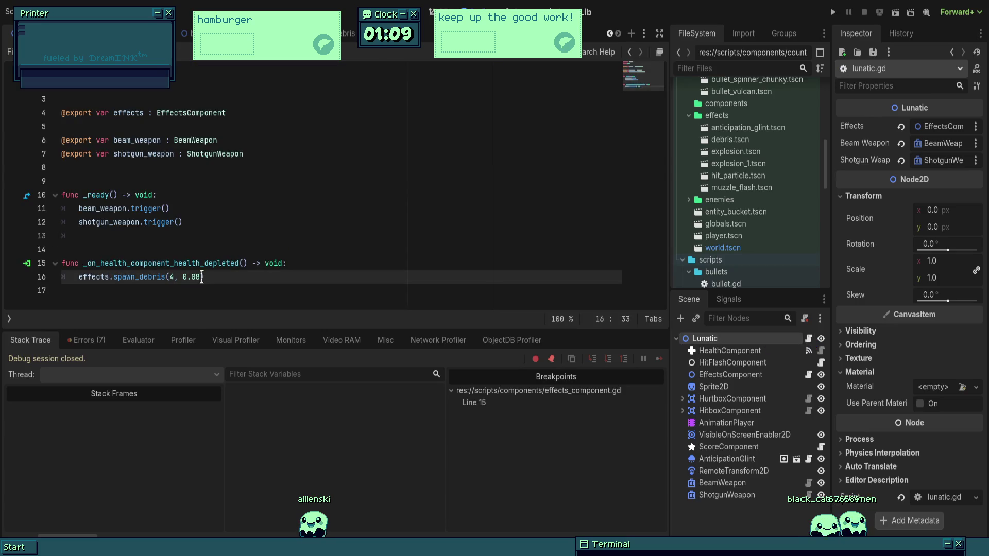
{"action": "left_click_drag", "start_coordinate": [201, 277], "coordinate": [72, 277]}
{"action": "key", "text": "ctrl+c"}
{"action": "key", "text": "Up"}
{"action": "key", "text": "Up"}
{"action": "key", "text": "Up"}
{"action": "key", "text": "ctrl+v"}
Run the project with F5, continue past the breakpoint three times, then stop the game.
{"action": "key", "text": "F5"}
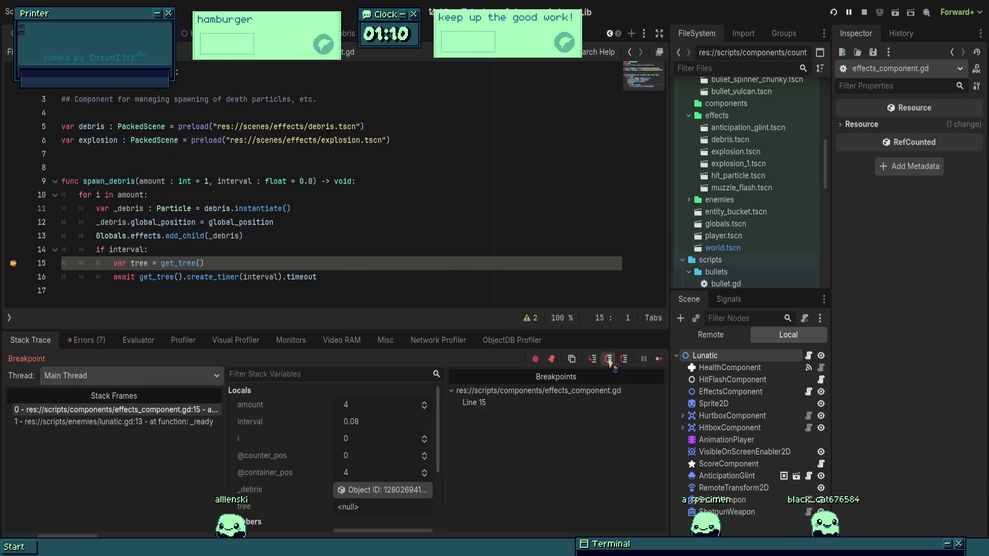
{"action": "left_click", "coordinate": [659, 358]}
{"action": "left_click", "coordinate": [659, 358]}
{"action": "left_click", "coordinate": [659, 358]}
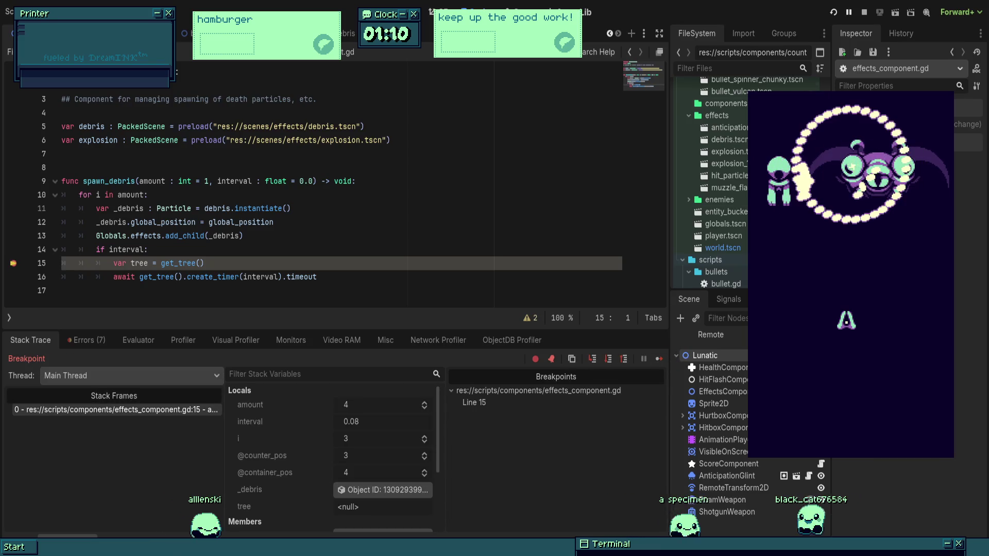
{"action": "key", "text": "F8"}
Run the game again uninterrupted, stop it, and open the Explosion scene.
{"action": "left_click", "coordinate": [148, 195]}
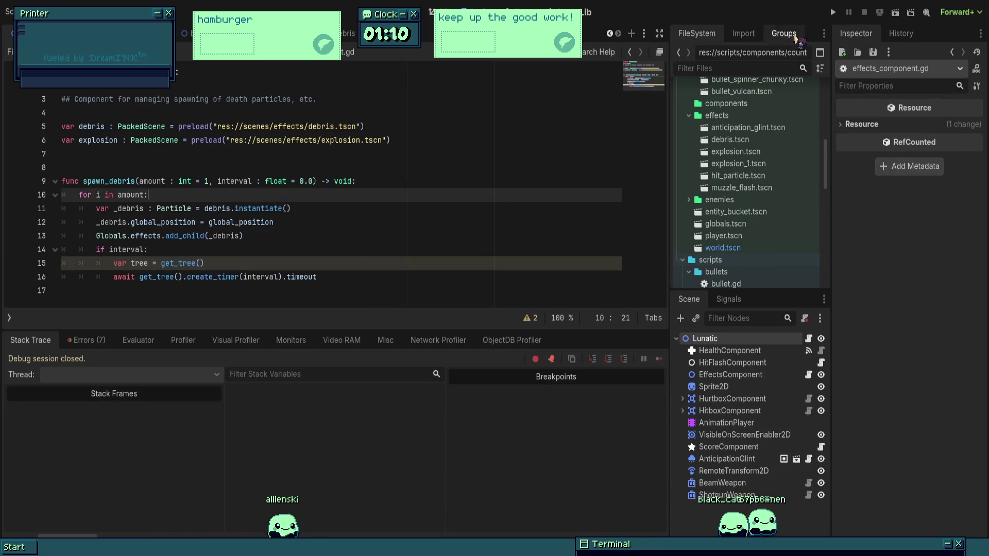
{"action": "key", "text": "F5"}
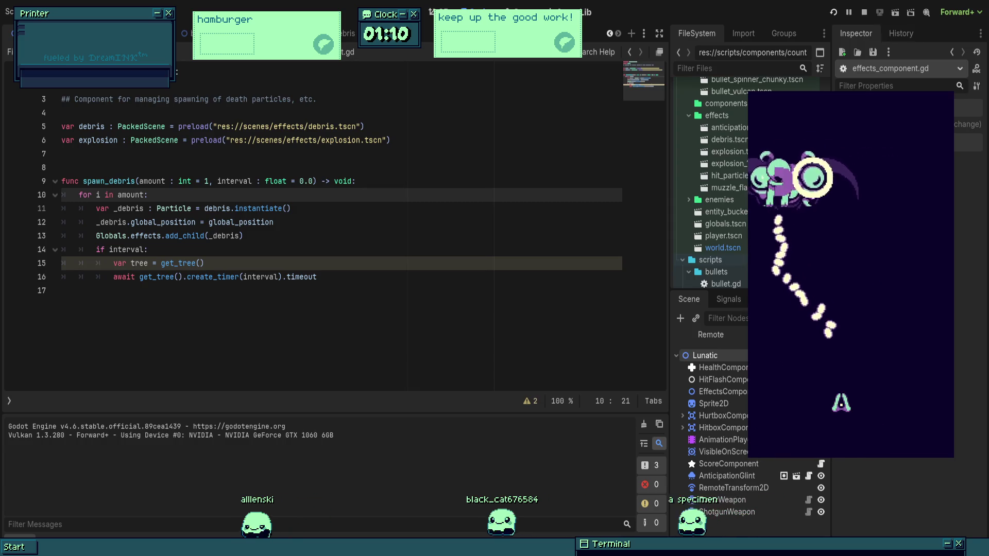
{"action": "left_click", "coordinate": [62, 153]}
{"action": "left_click", "coordinate": [346, 40]}
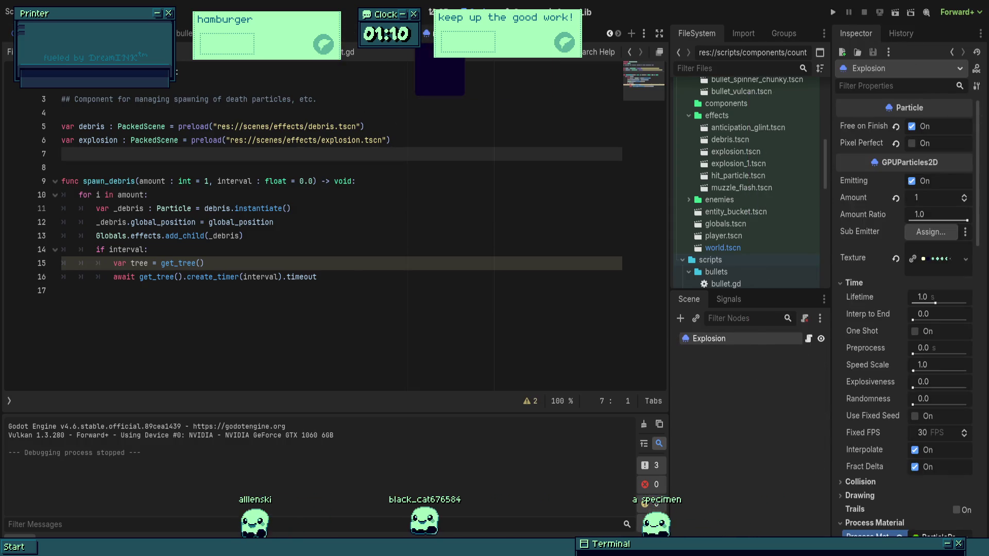
Review the Debris and Explosion scenes and particle.gd, then cycle scene tabs to Globals.
{"action": "left_click", "coordinate": [346, 42]}
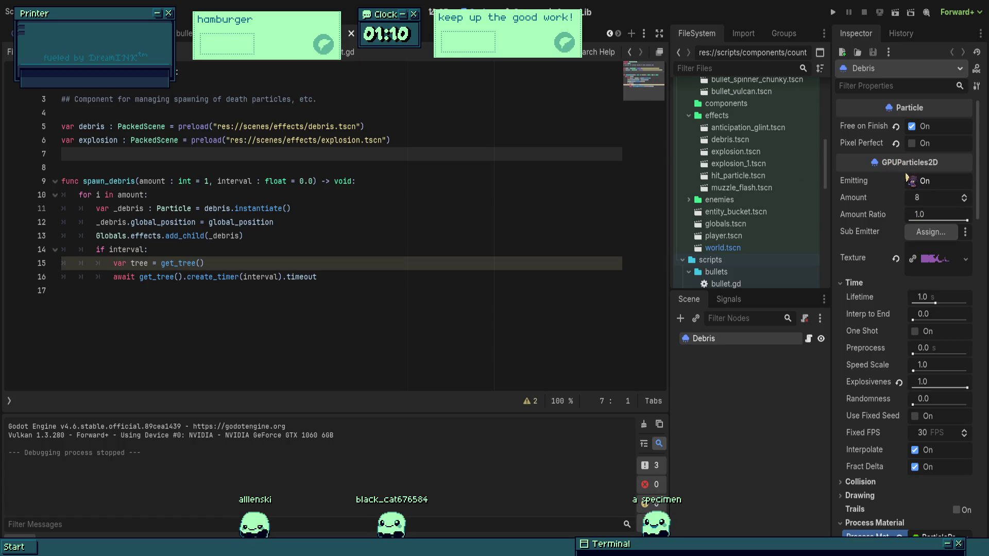
{"action": "key", "text": "ctrl+Tab"}
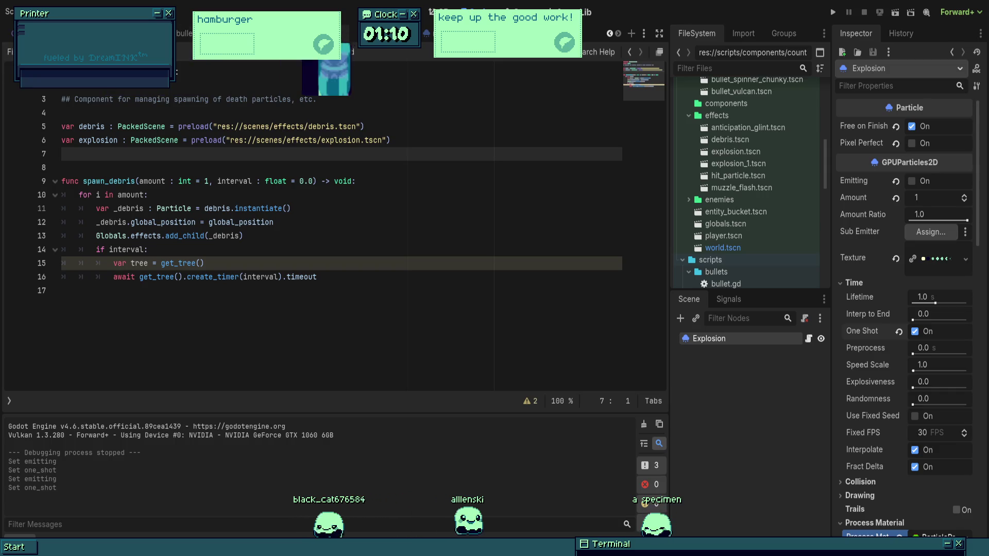
{"action": "left_click", "coordinate": [153, 208], "text": "ctrl"}
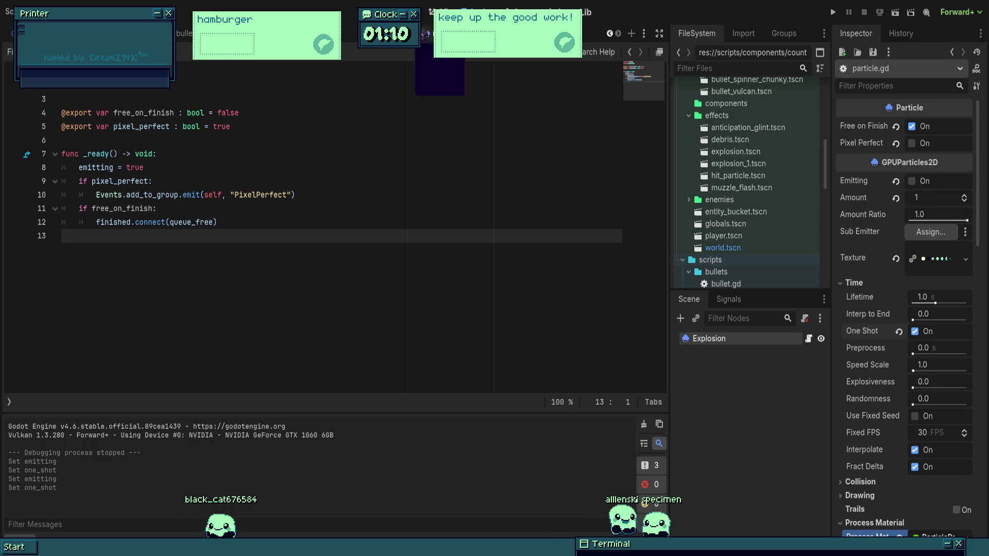
{"action": "key", "text": "ctrl+F1"}
{"action": "key", "text": "ctrl+Tab"}
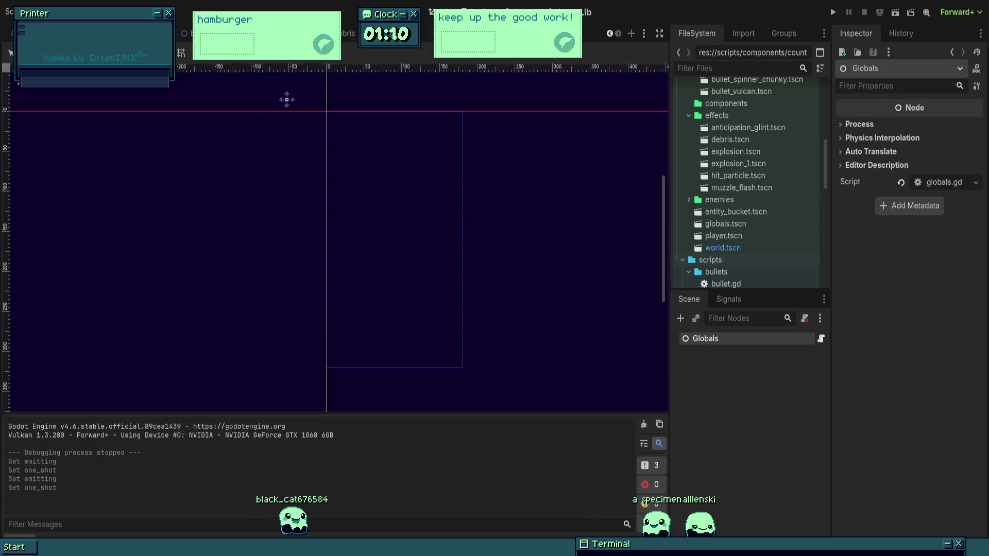
Switch to the Lunatic scene tab, save it with Ctrl+S, and run the game.
{"action": "key", "text": "ctrl+Tab"}
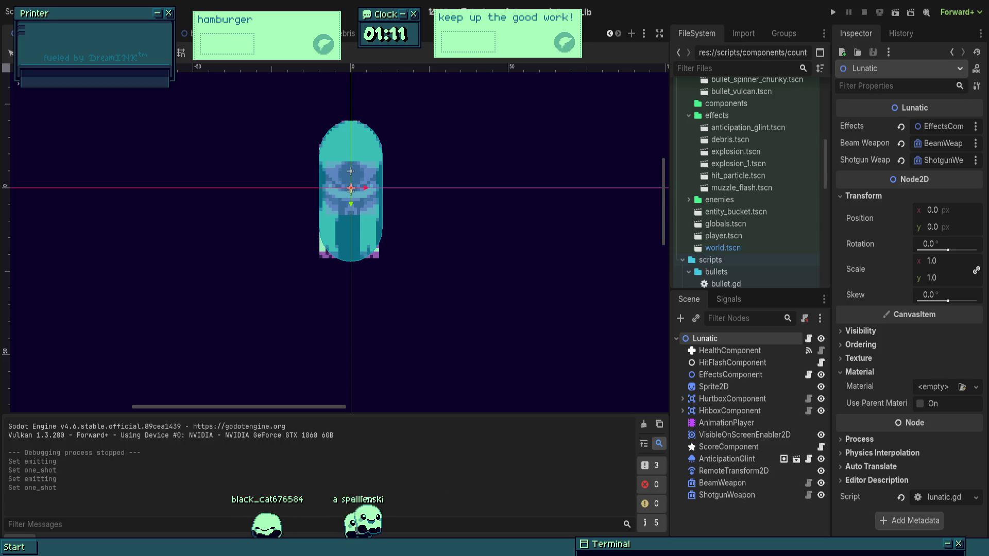
{"action": "scroll", "coordinate": [464, 254], "scroll_direction": "down", "scroll_amount": 2}
{"action": "key", "text": "ctrl+s"}
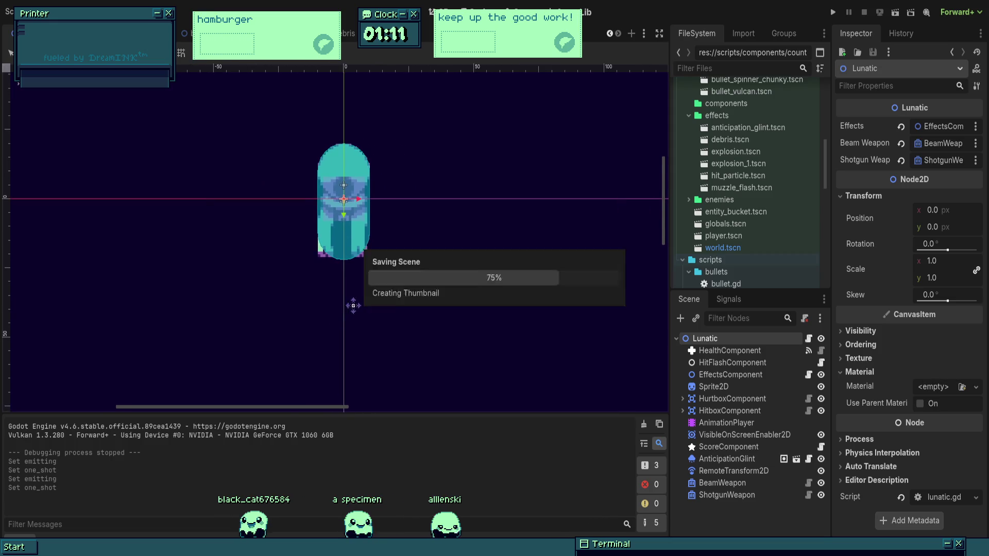
{"action": "scroll", "coordinate": [470, 302], "scroll_direction": "down", "scroll_amount": 2}
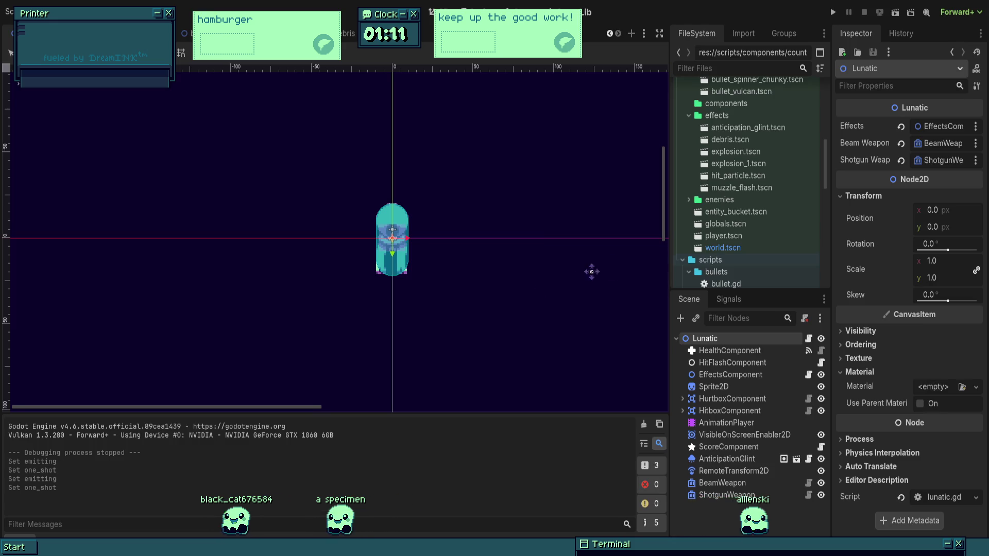
{"action": "left_click", "coordinate": [833, 12]}
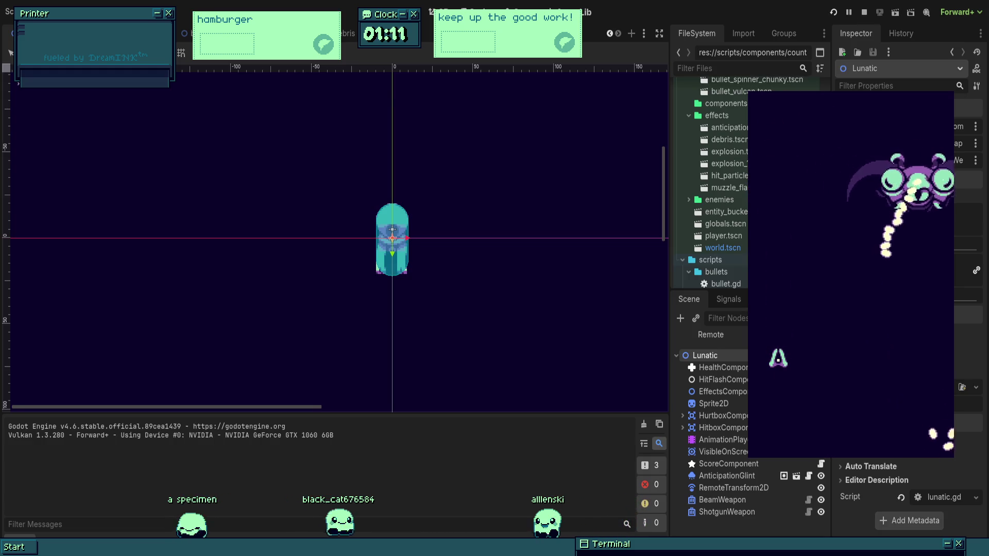
Stop the running game and flip between the 2D, script and game views.
{"action": "key", "text": "F5"}
{"action": "key", "text": "ctrl+F3"}
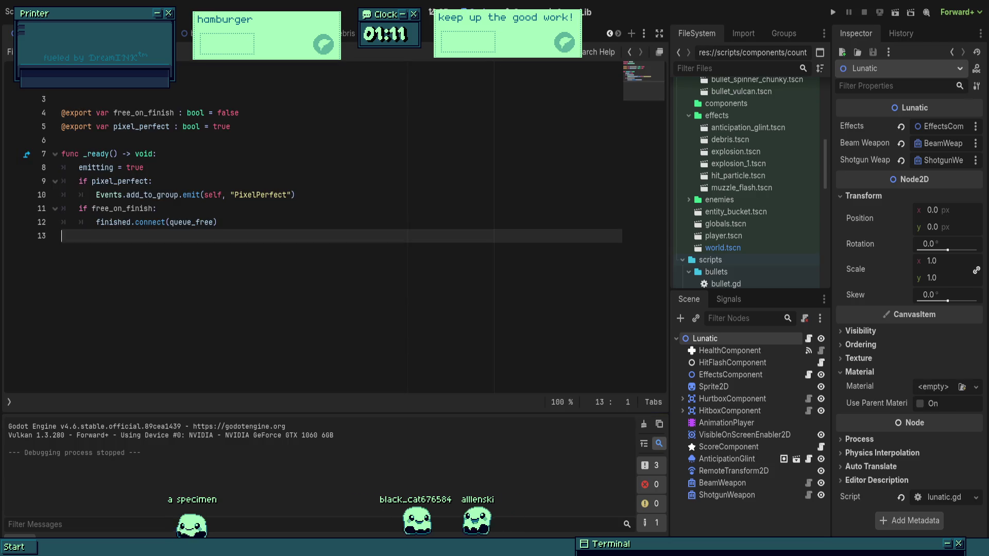
{"action": "key", "text": "ctrl+F1"}
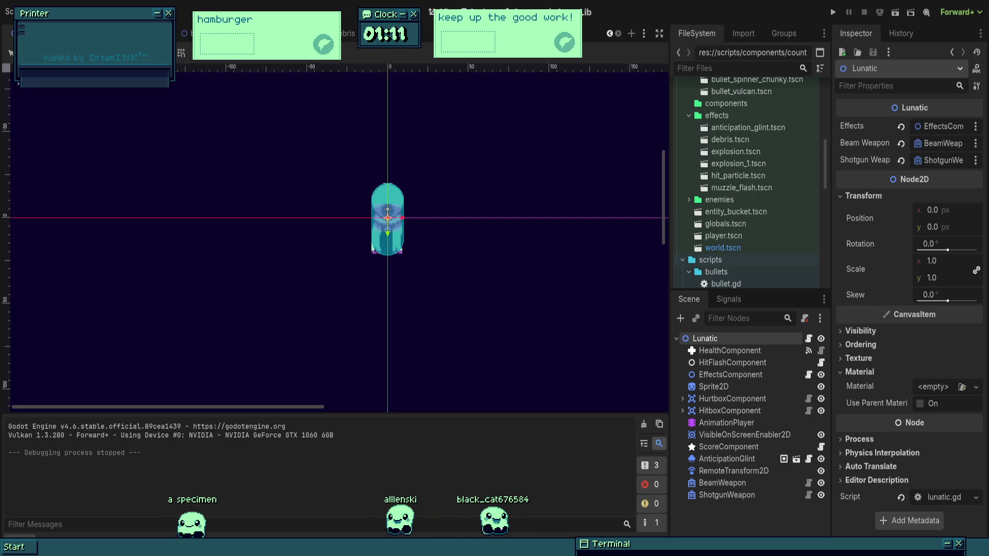
{"action": "key", "text": "ctrl+F4"}
{"action": "key", "text": "ctrl+F1"}
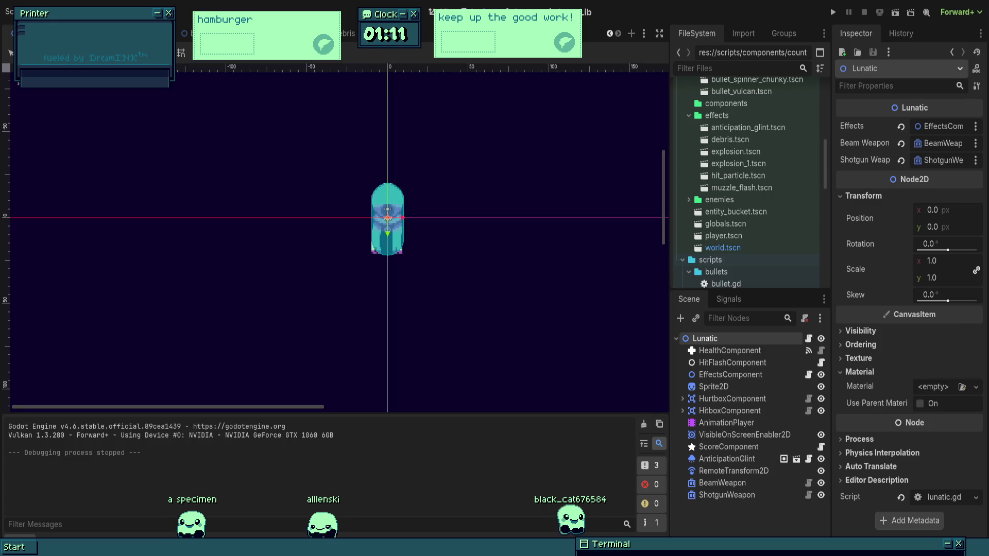
{"action": "key", "text": "ctrl+F3"}
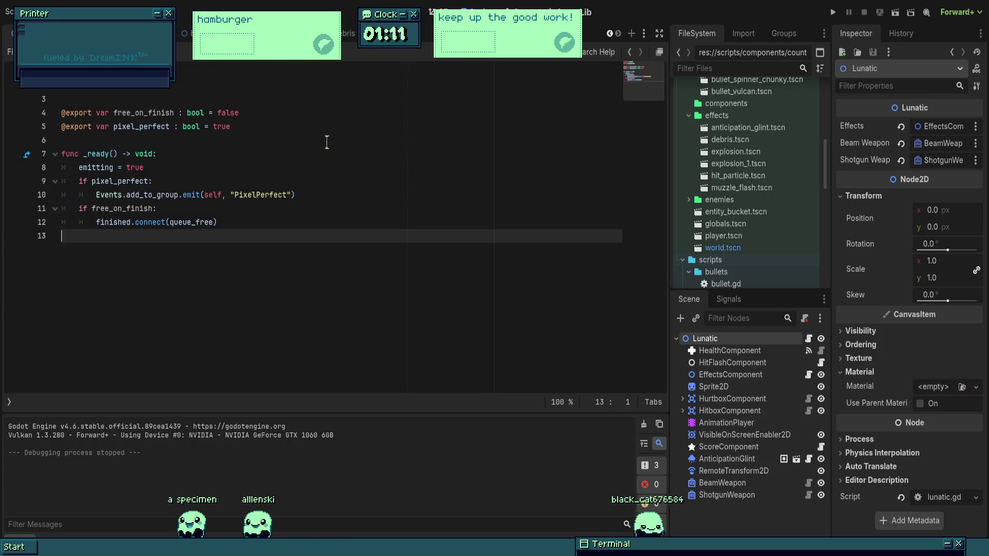
{"action": "key", "text": "ctrl+F1"}
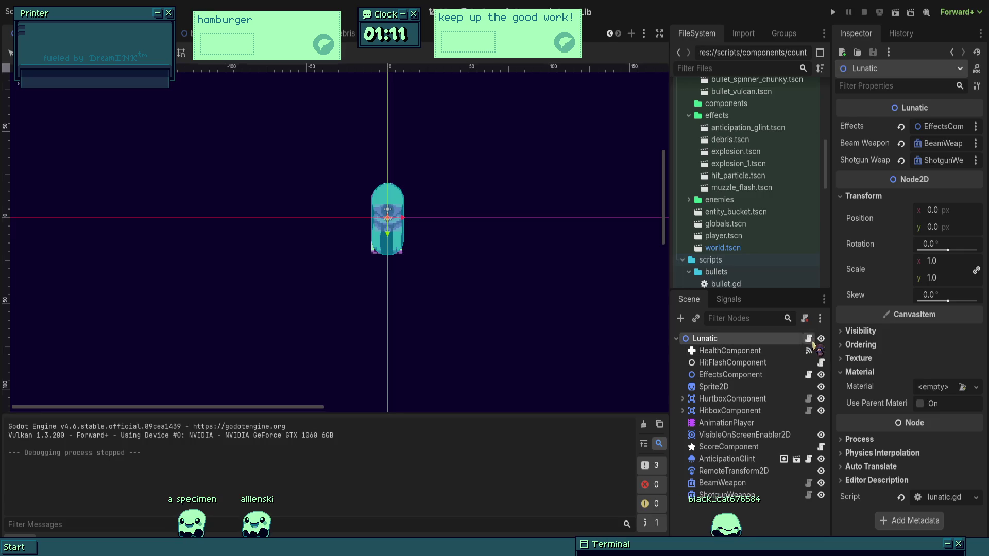
Delete the test spawn_debris call and its blank line from _ready, then select effects_component.gd's var tree line.
{"action": "left_click", "coordinate": [809, 339]}
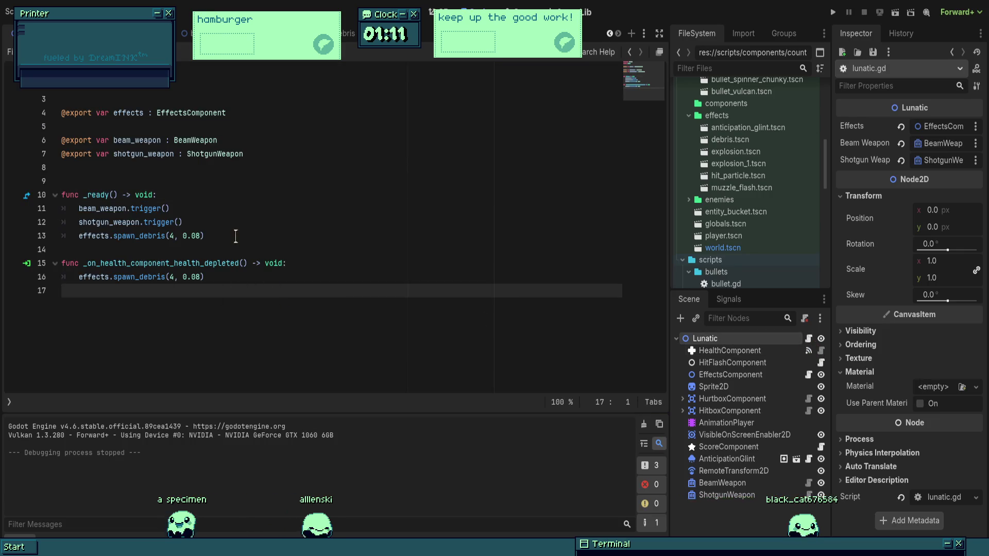
{"action": "left_click", "coordinate": [39, 236]}
{"action": "key", "text": "BackSpace"}
{"action": "key", "text": "F5"}
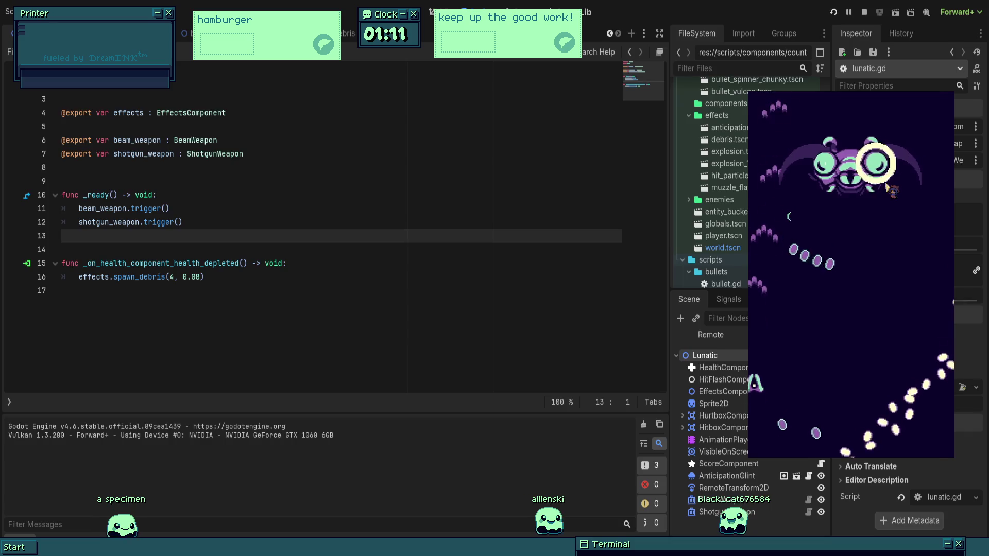
{"action": "key", "text": "F8"}
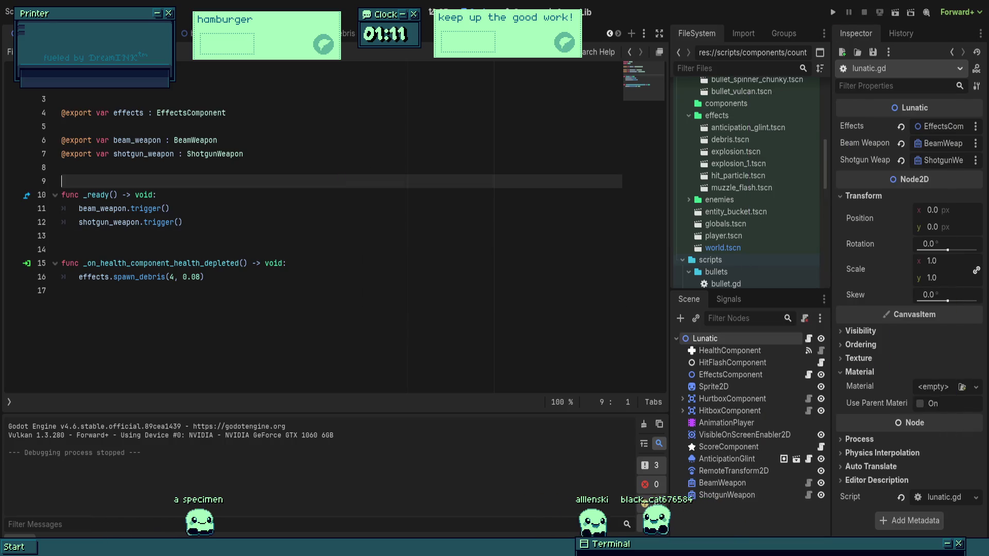
{"action": "key", "text": "BackSpace"}
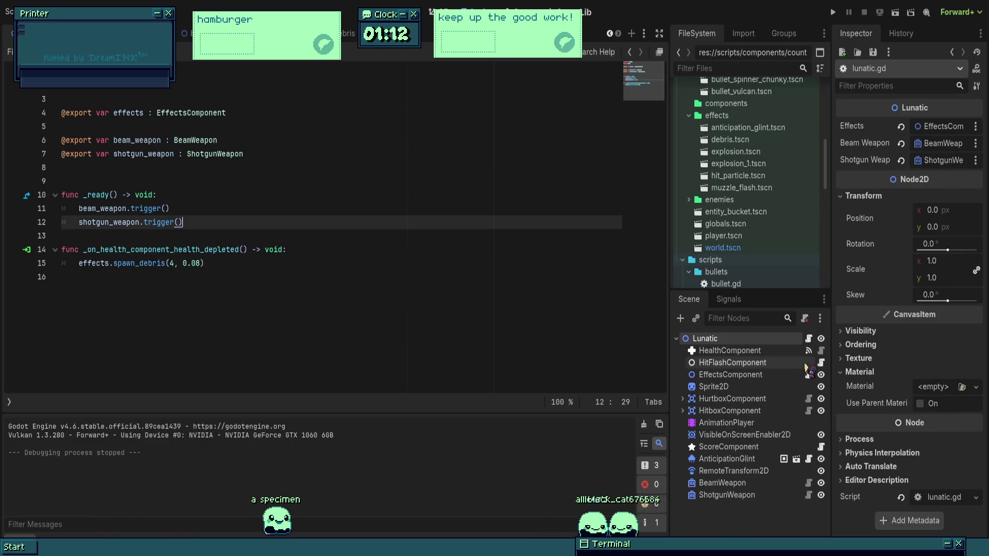
{"action": "left_click", "coordinate": [809, 375]}
{"action": "mouse_move", "coordinate": [204, 263]}
{"action": "left_mouse_down"}
{"action": "mouse_move", "coordinate": [118, 263]}
{"action": "mouse_move", "coordinate": [109, 252]}
{"action": "mouse_move", "coordinate": [148, 249]}
{"action": "left_mouse_up"}
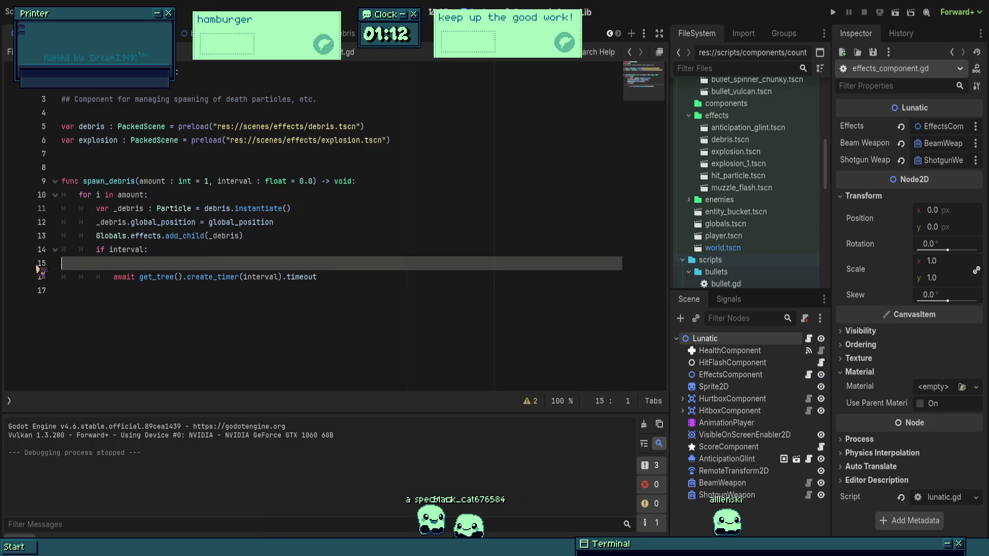
Delete 'var tree = get_tree()' from effects_component.gd, then run and stop the game.
{"action": "key", "text": "BackSpace"}
{"action": "key", "text": "F5"}
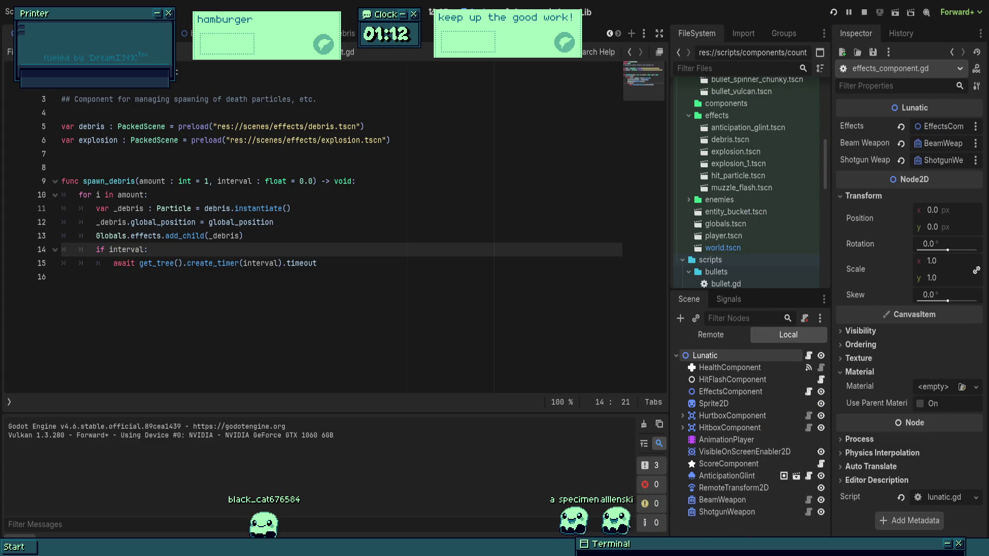
{"action": "key", "text": "alt+Tab"}
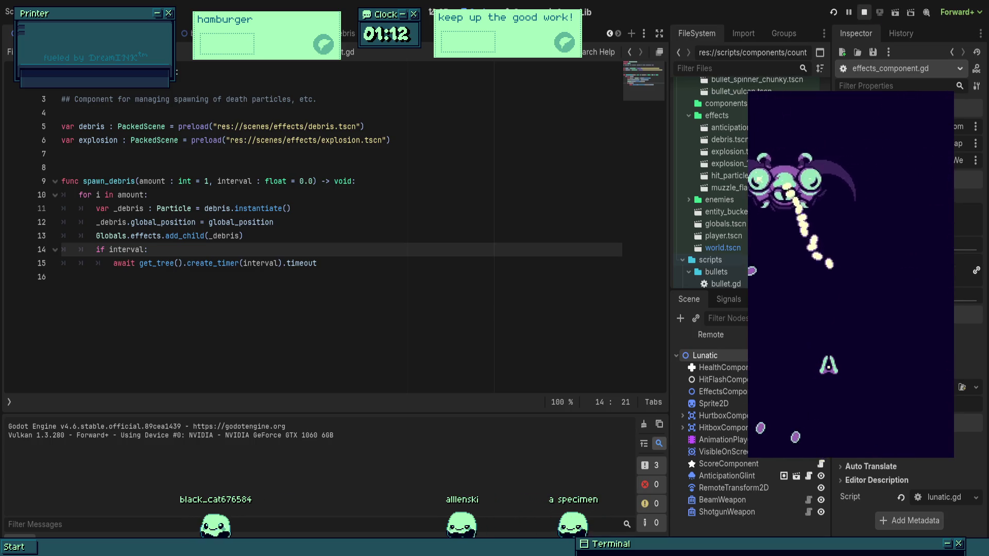
{"action": "key", "text": "F8"}
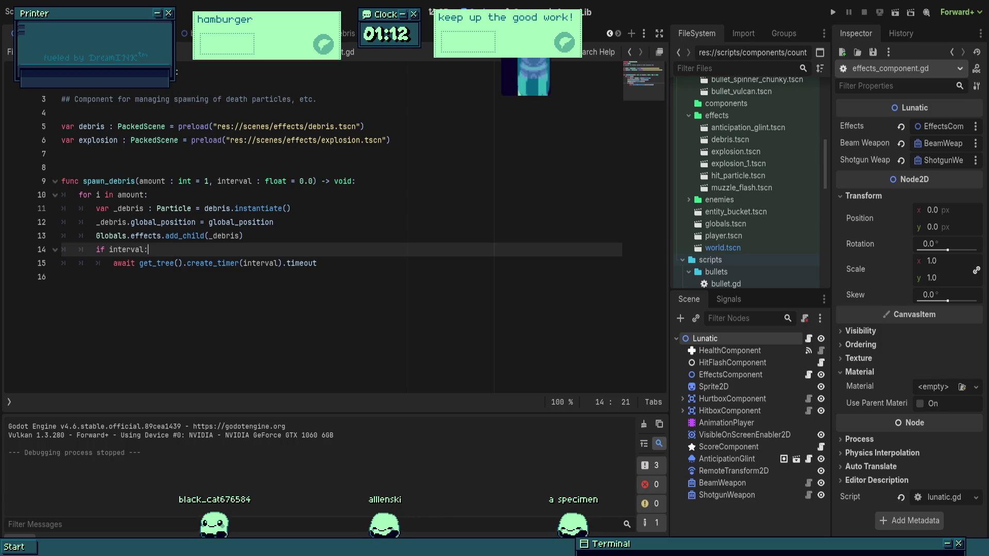
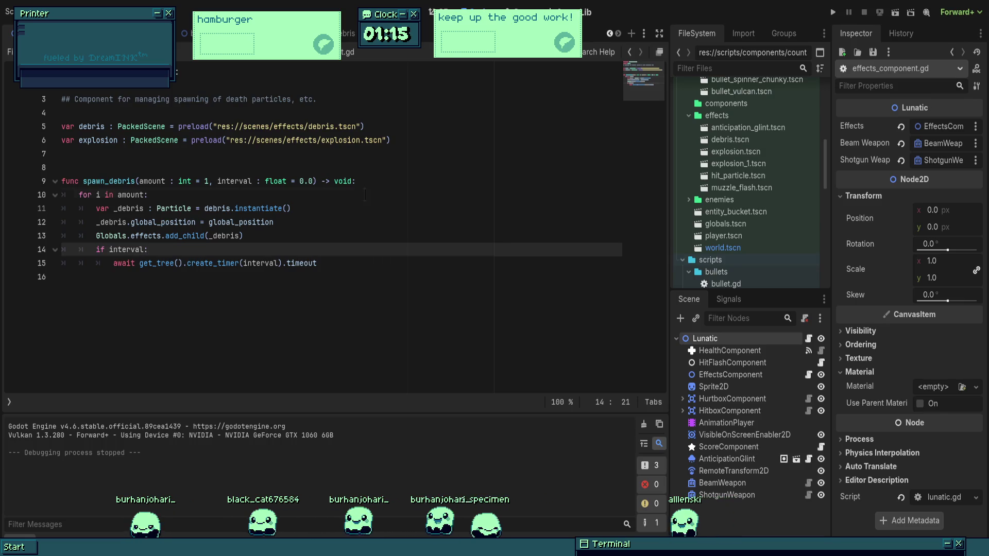
Review the spawn_debris code and editor workspaces, then move to the blank line above spawn_debris.
{"action": "left_click_drag", "start_coordinate": [149, 195], "coordinate": [62, 277]}
{"action": "left_click", "coordinate": [397, 295]}
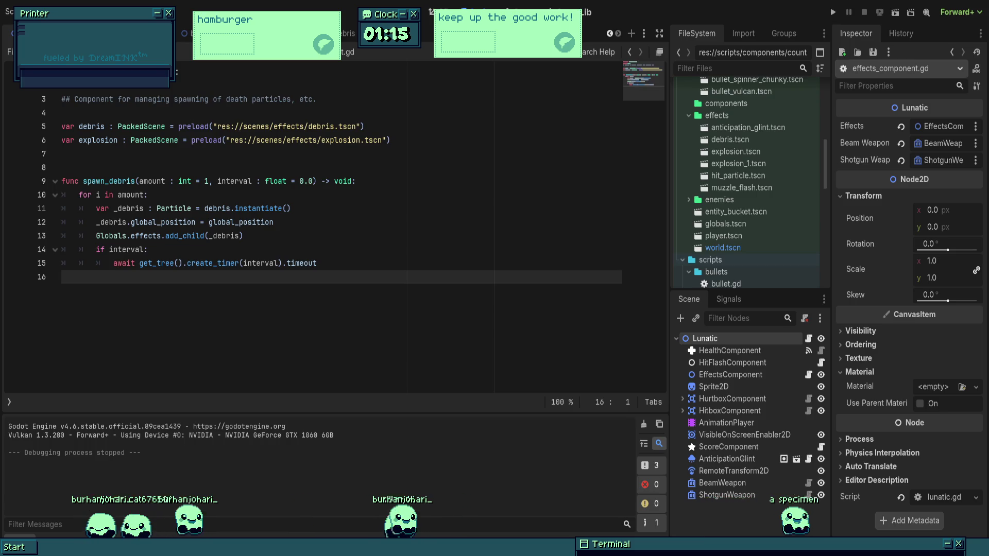
{"action": "left_click", "coordinate": [375, 222]}
{"action": "left_click", "coordinate": [379, 250]}
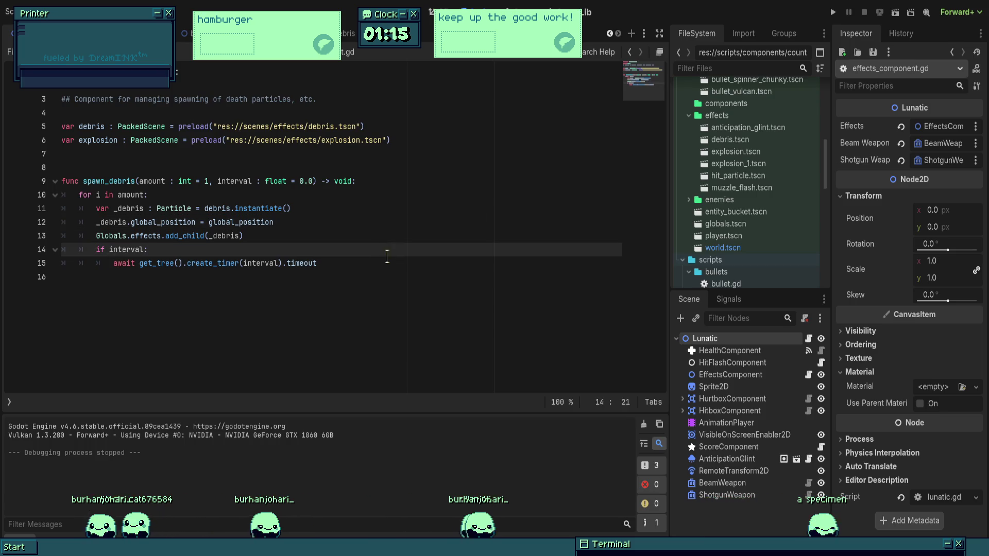
{"action": "key", "text": "ctrl+F1"}
{"action": "key", "text": "ctrl+F2"}
{"action": "key", "text": "ctrl+F3"}
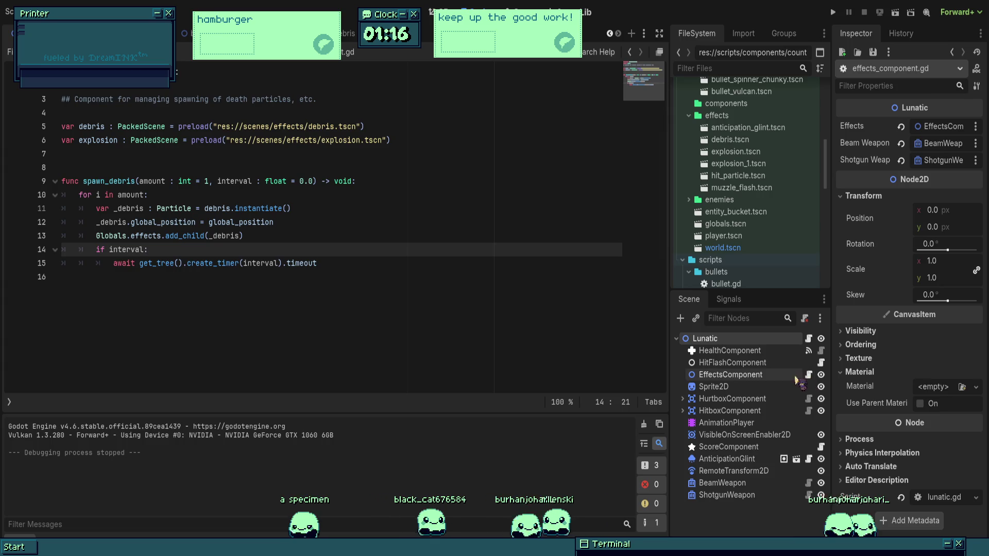
{"action": "left_click", "coordinate": [61, 168]}
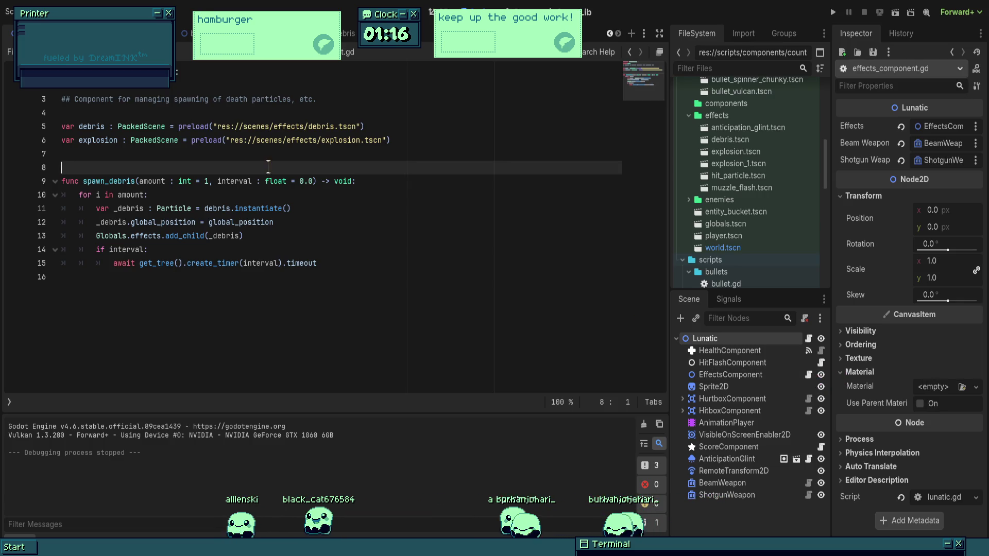
Insert a new function above spawn_debris whose body calls add_sibling.
{"action": "key", "text": "Return"}
{"action": "key", "text": "Return"}
{"action": "key", "text": "Up"}
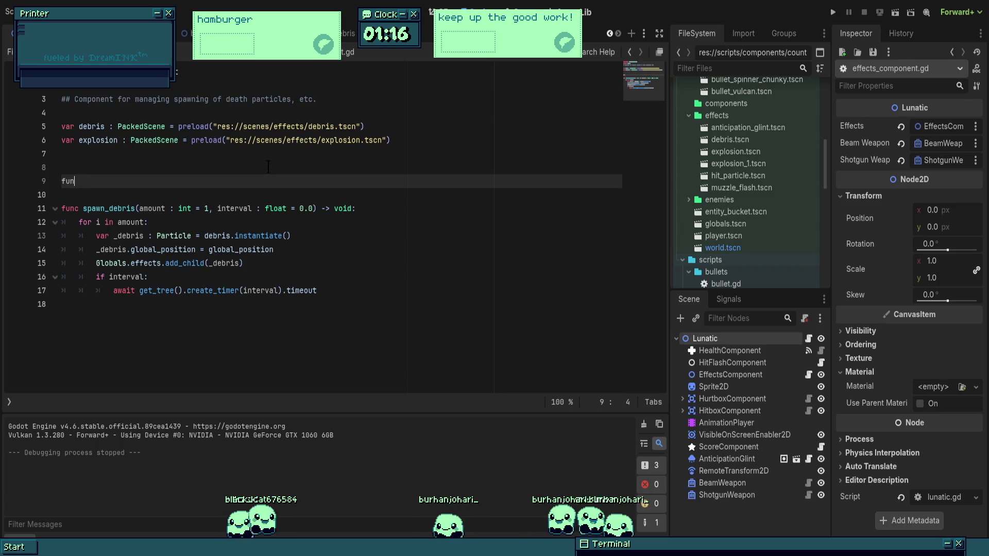
{"action": "type", "text": "sconnect("}
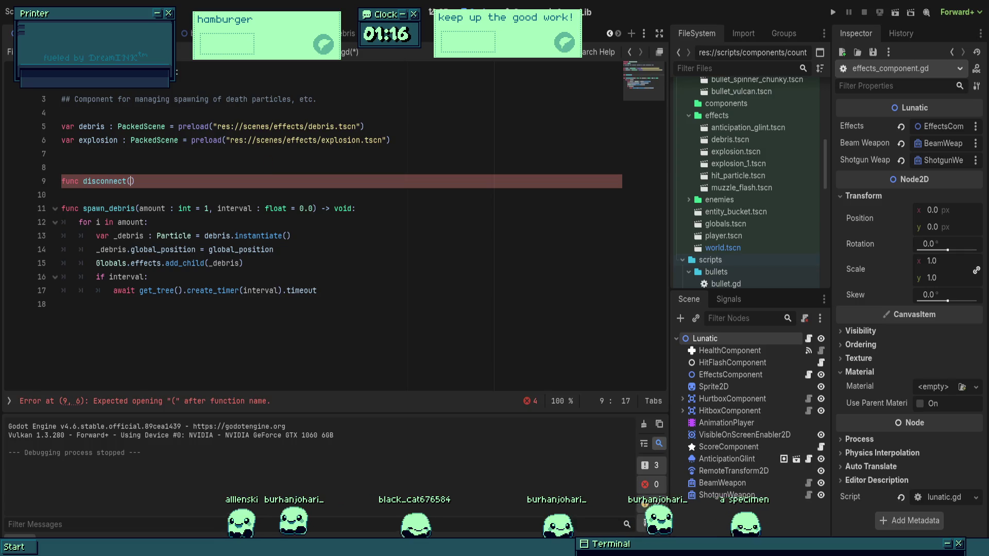
{"action": "type", "text": ")"}
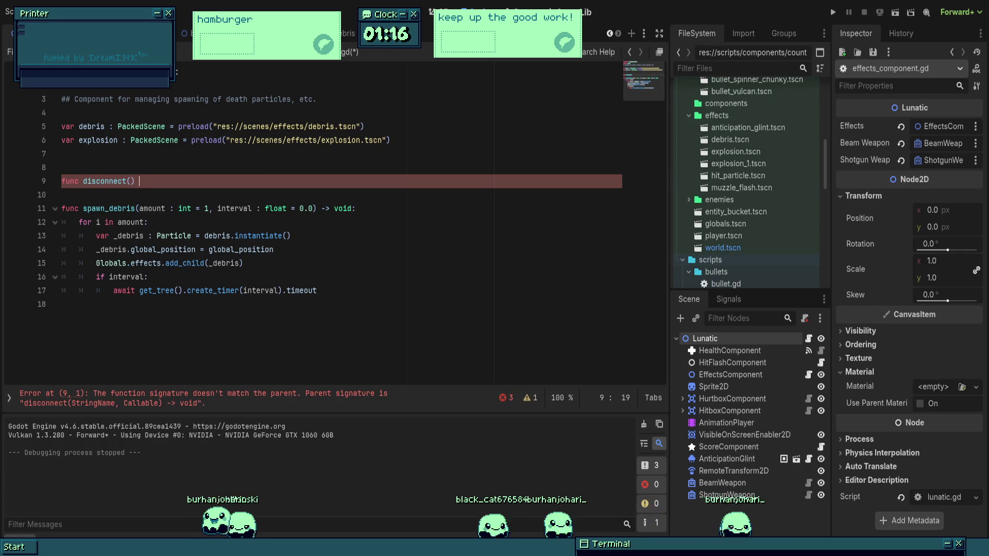
{"action": "type", "text": "d:"}
{"action": "key", "text": "Return"}
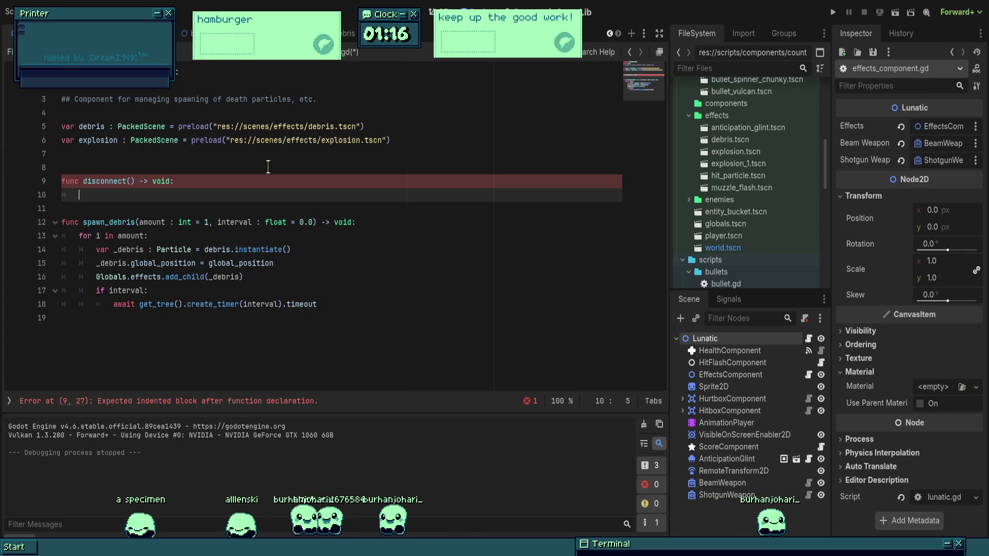
{"action": "type", "text": "_sib"}
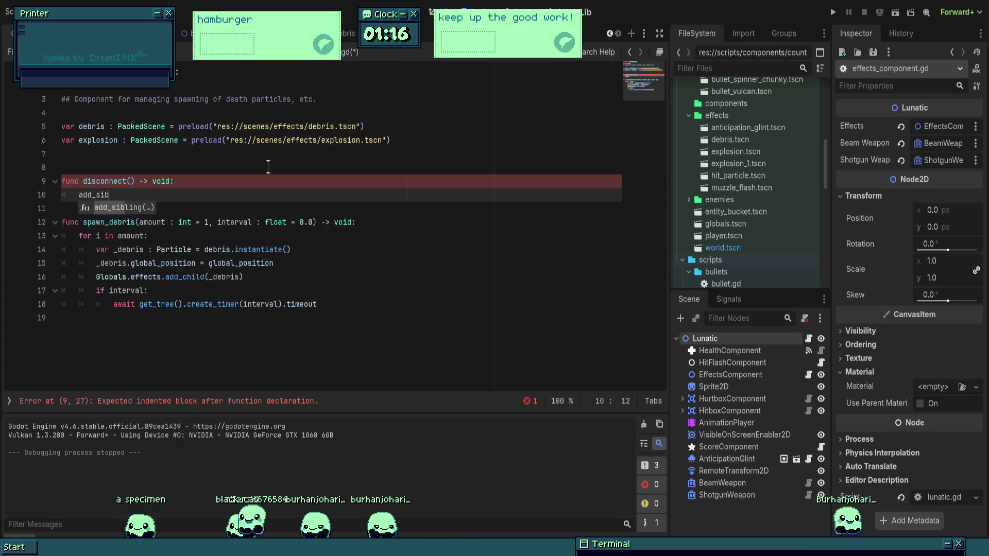
{"action": "key", "text": "Return"}
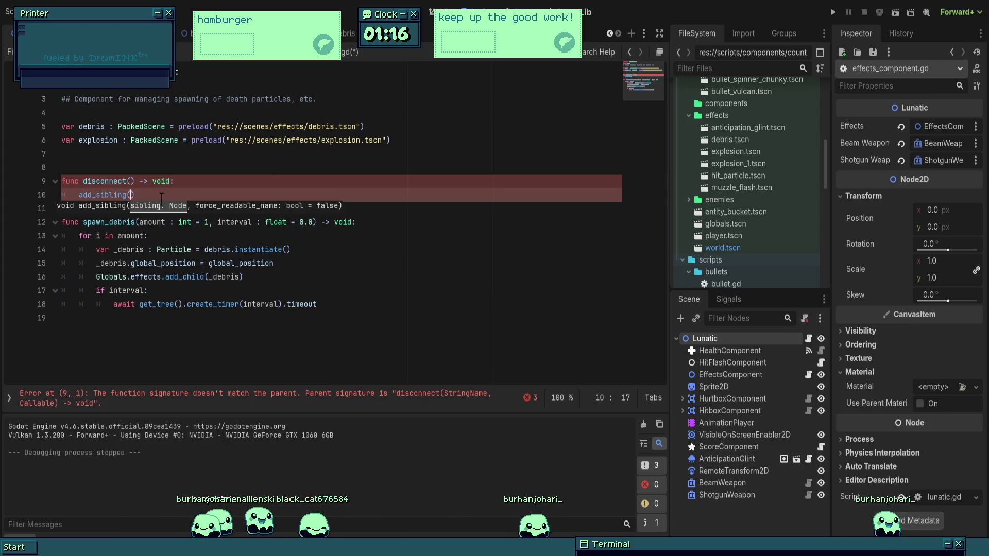
{"action": "key", "text": "Up"}
{"action": "key", "text": "Up"}
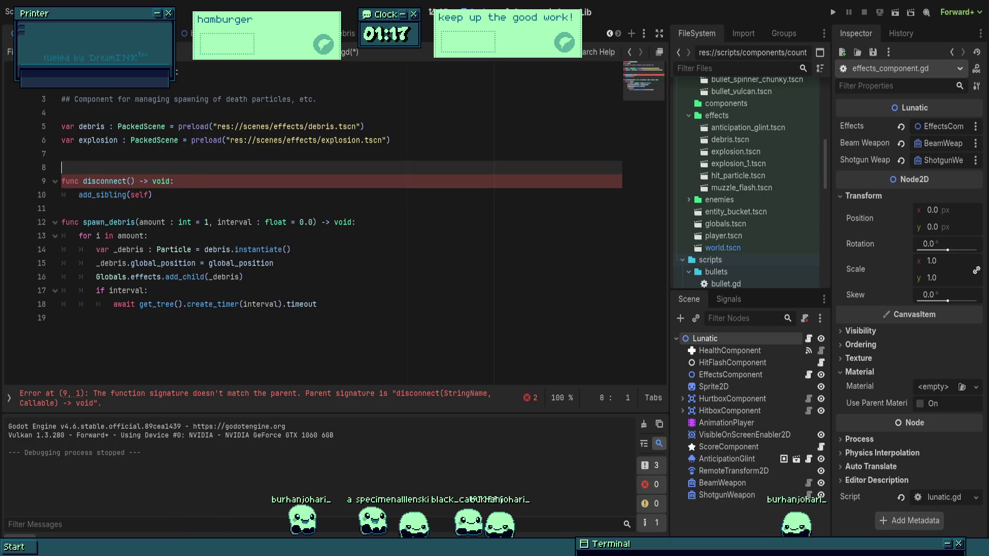
Give the function a _parent : Node2D parameter and make its body call _parent.add_sibling(self).
{"action": "left_click", "coordinate": [137, 181]}
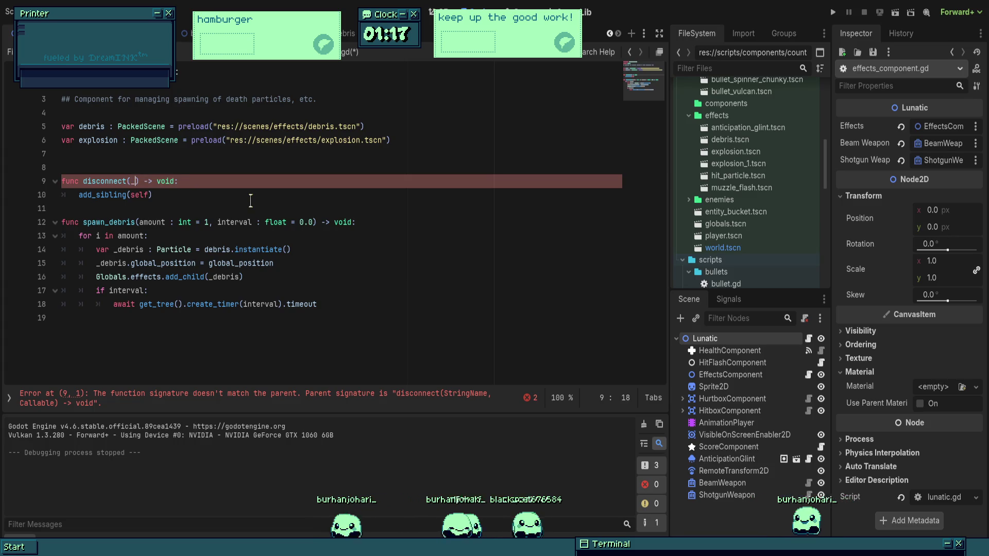
{"action": "type", "text": "rent : N"}
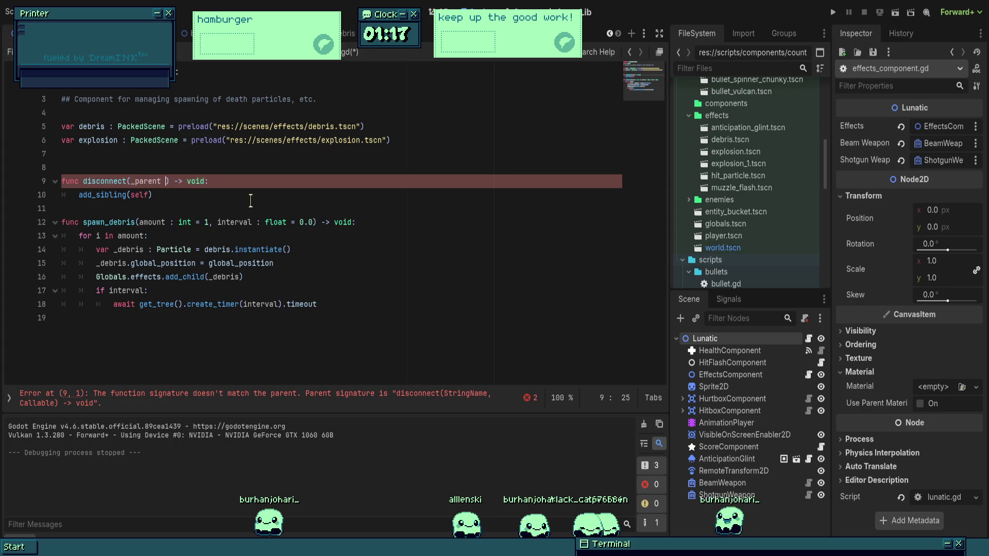
{"action": "type", "text": "ode2D"}
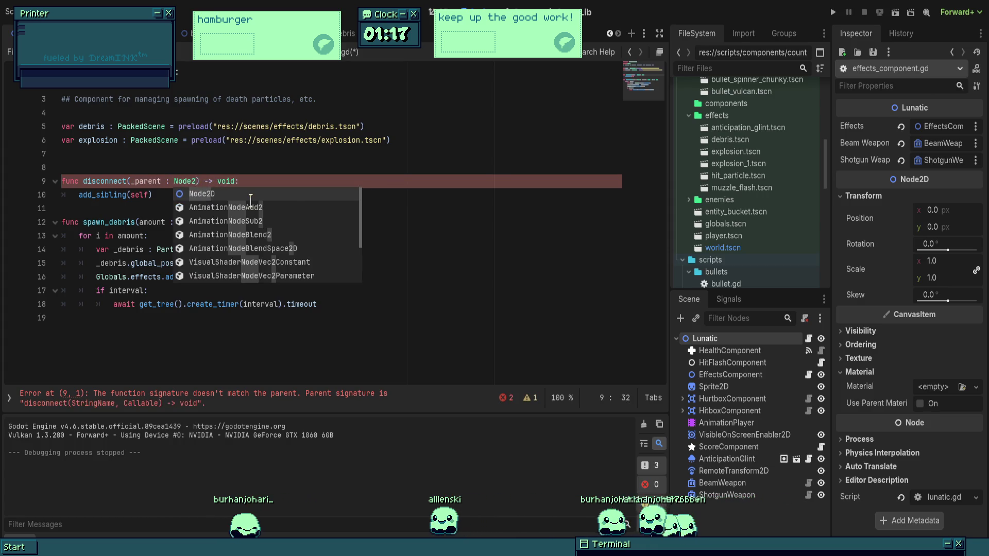
{"action": "double_click", "coordinate": [147, 182]}
{"action": "key", "text": "ctrl+c"}
{"action": "key", "text": "Down"}
{"action": "key", "text": "Home"}
{"action": "key", "text": "ctrl+v"}
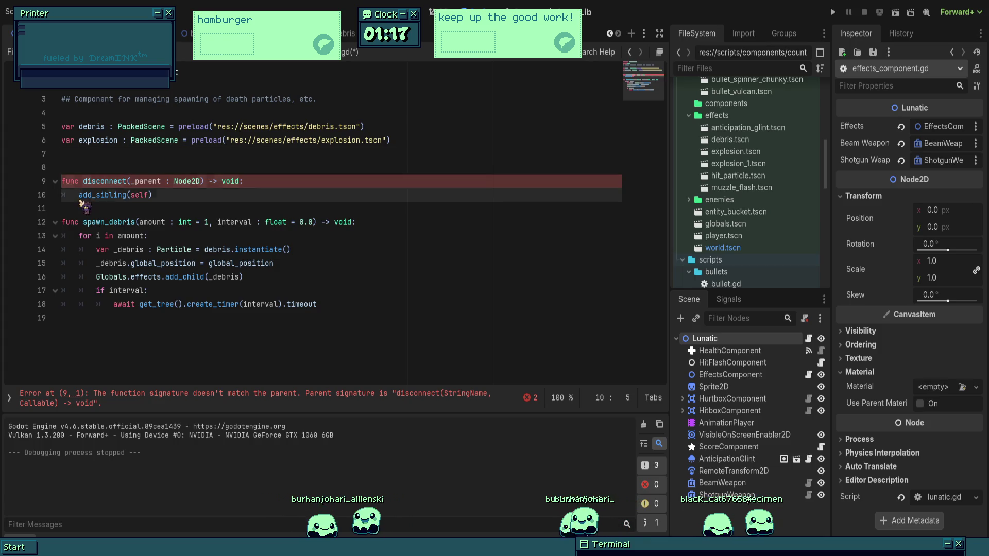
{"action": "type", "text": "."}
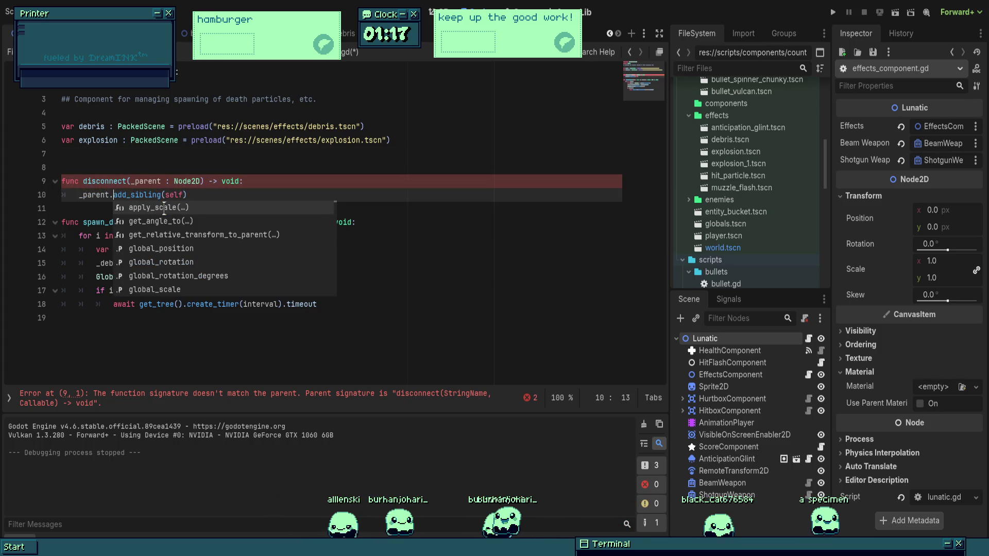
{"action": "left_click", "coordinate": [62, 167]}
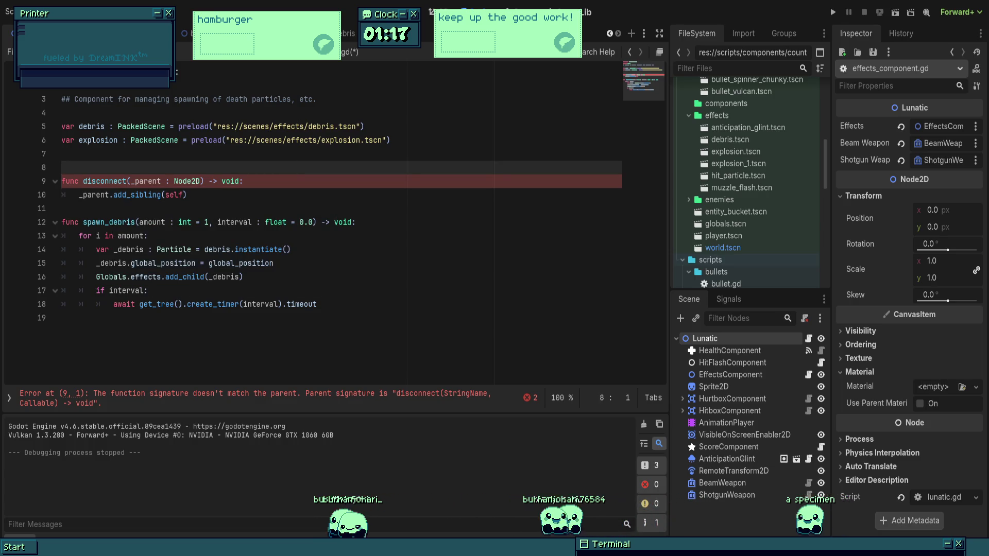
Rename the function to reparent_as_sibling, save the script, and copy the function name.
{"action": "double_click", "coordinate": [106, 181]}
{"action": "type", "text": "reparent_"}
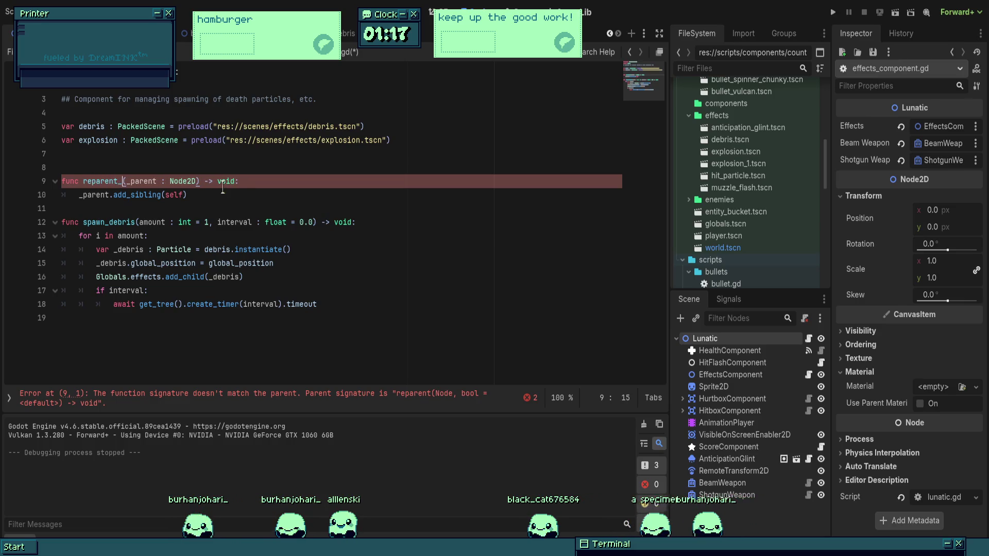
{"action": "type", "text": "s"}
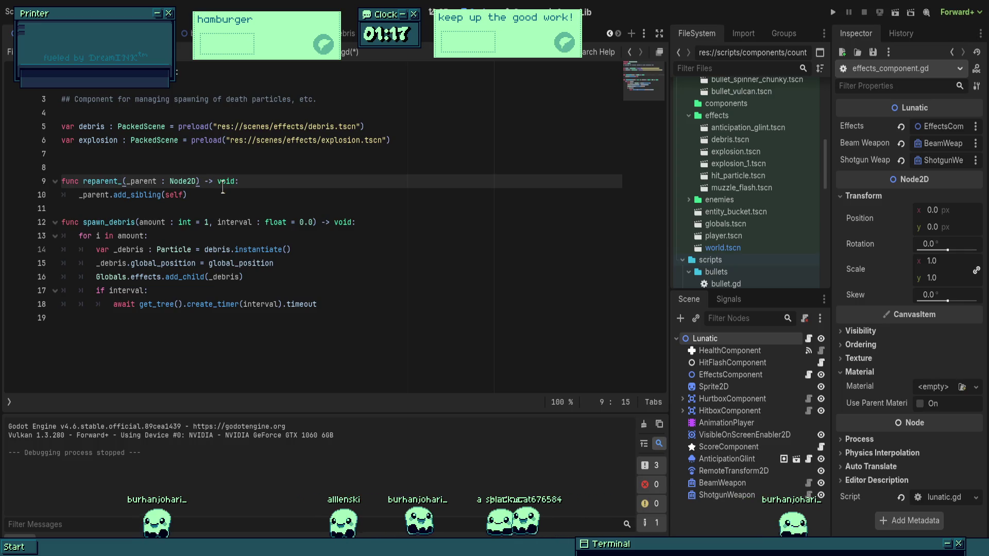
{"action": "type", "text": "as_siblin"}
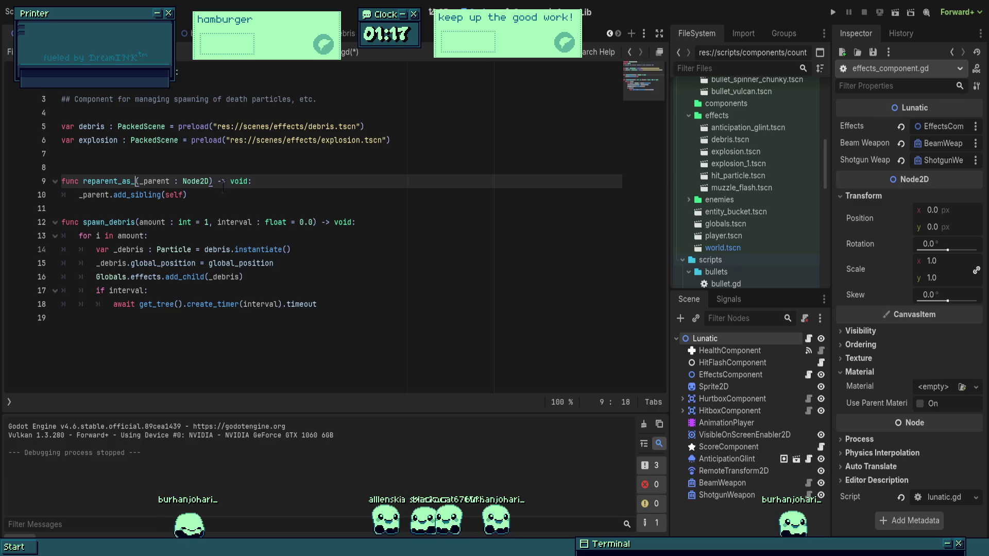
{"action": "type", "text": "g"}
{"action": "left_click", "coordinate": [187, 195]}
{"action": "key", "text": "ctrl+s"}
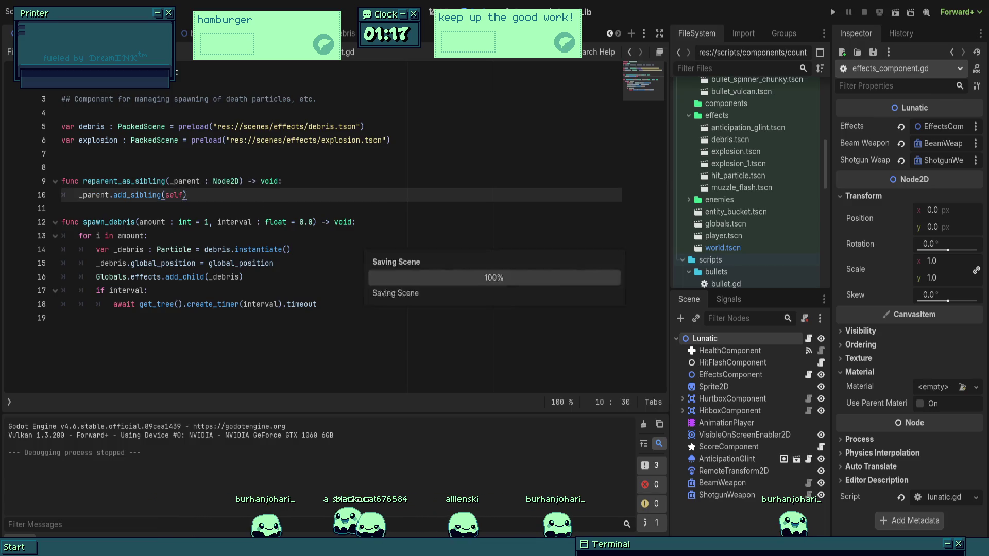
{"action": "double_click", "coordinate": [127, 182]}
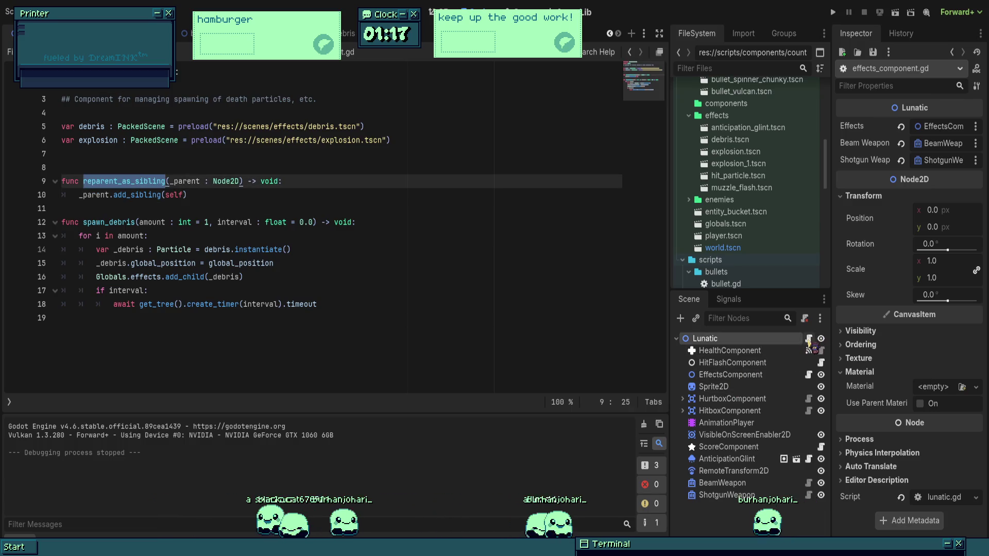
{"action": "key", "text": "alt+Left"}
Add an effects.reparent_as_sibling(self) call to the Lunatic's health-depleted handler.
{"action": "left_click", "coordinate": [358, 253]}
{"action": "key", "text": "Return"}
{"action": "key", "text": "ctrl+v"}
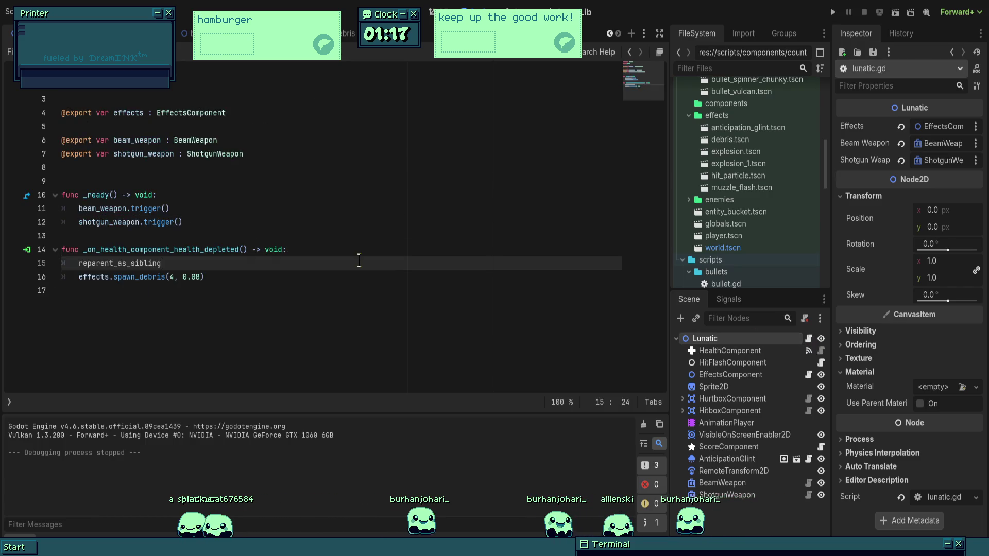
{"action": "key", "text": "ctrl+z"}
{"action": "type", "text": "effects.er"}
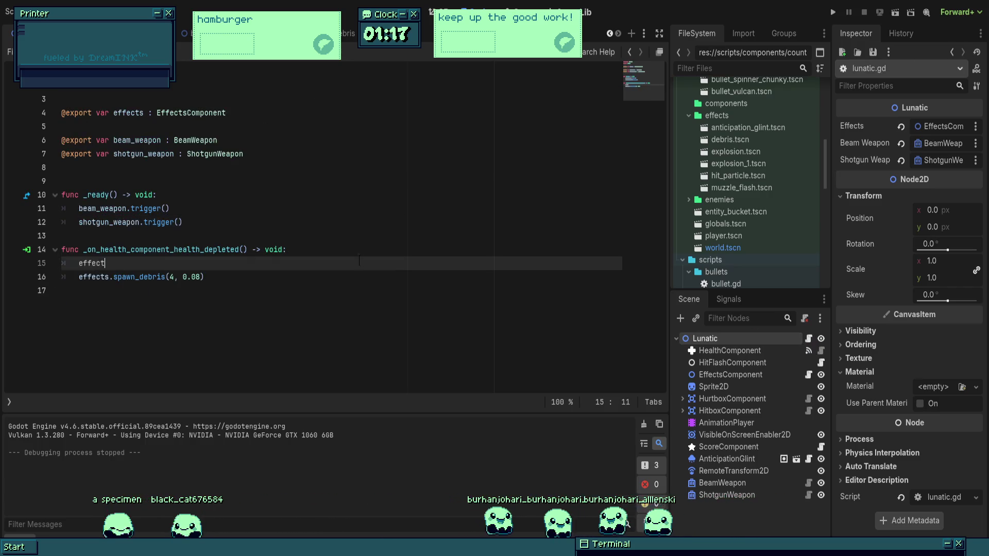
{"action": "key", "text": "Return"}
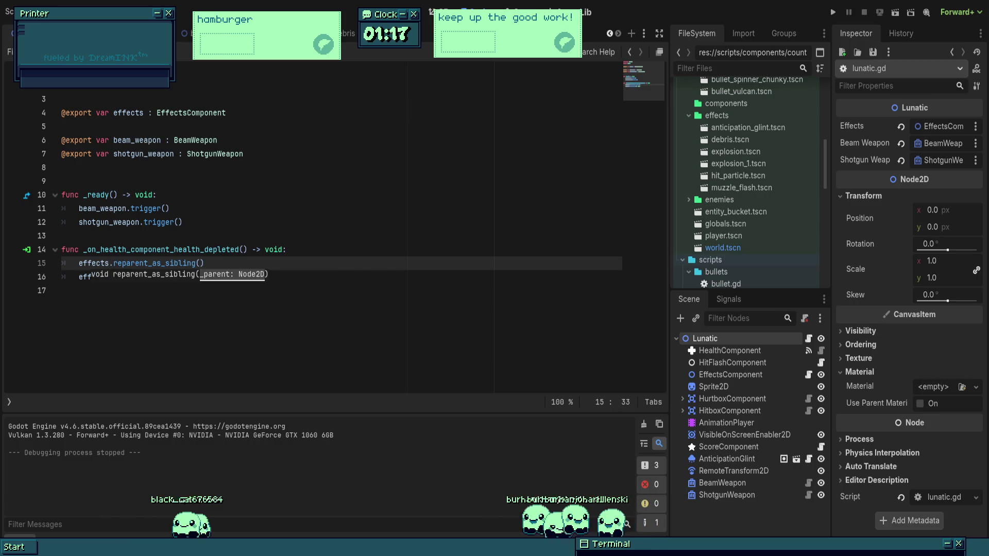
{"action": "type", "text": "self"}
Move to the end of line 12 and open the EffectsComponent's effects_component.gd script.
{"action": "left_click", "coordinate": [182, 222]}
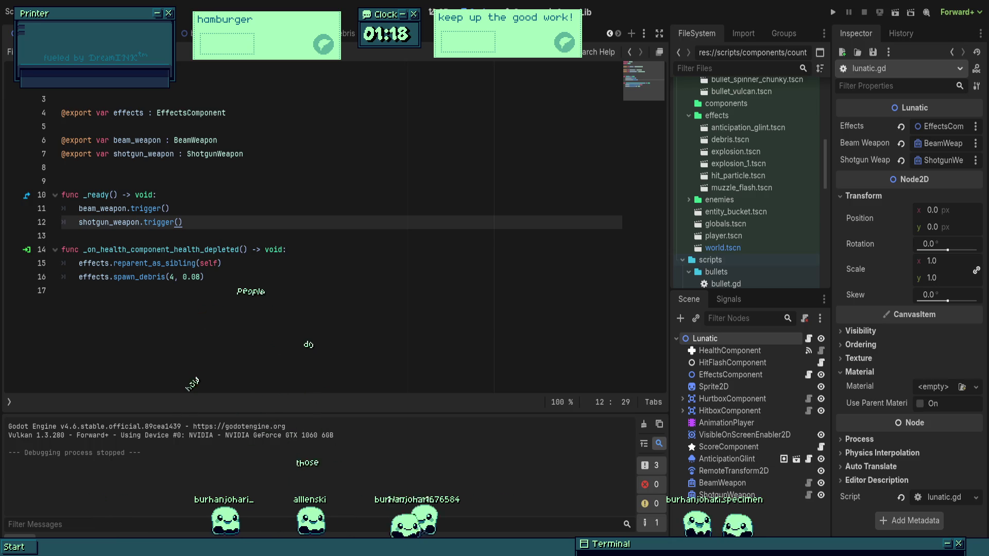
{"action": "left_click", "coordinate": [174, 263], "text": "ctrl"}
{"action": "left_click", "coordinate": [174, 194]}
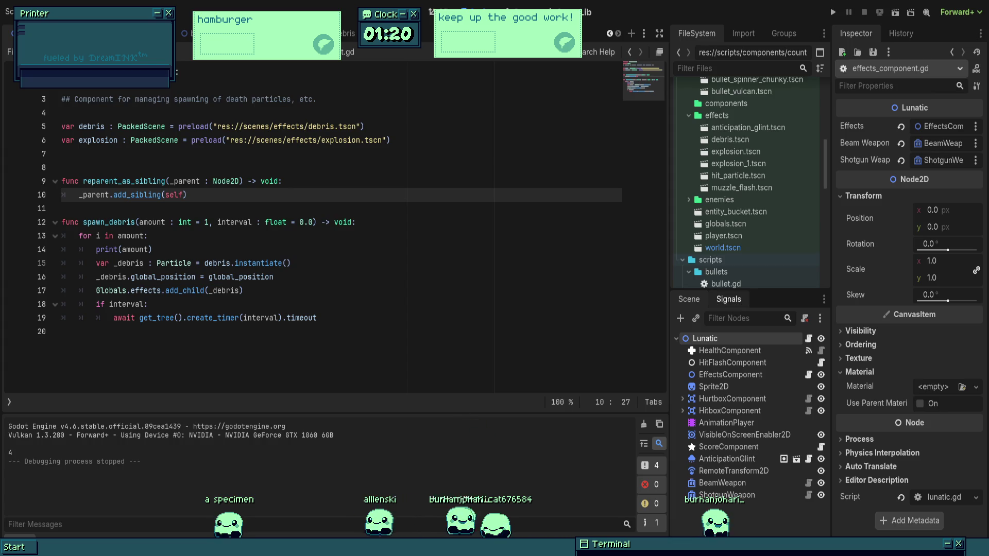
Glance at the Lunatic scene in 2D, then return to lunatic.gd and select the reparent_as_sibling line.
{"action": "left_click", "coordinate": [291, 263]}
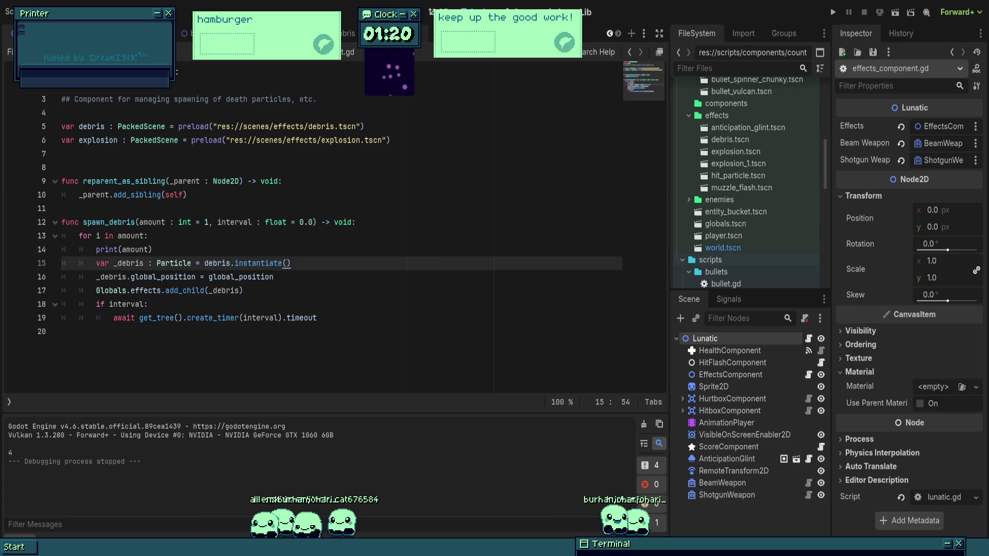
{"action": "key", "text": "ctrl+F1"}
{"action": "scroll", "coordinate": [248, 86], "scroll_direction": "up", "scroll_amount": 1}
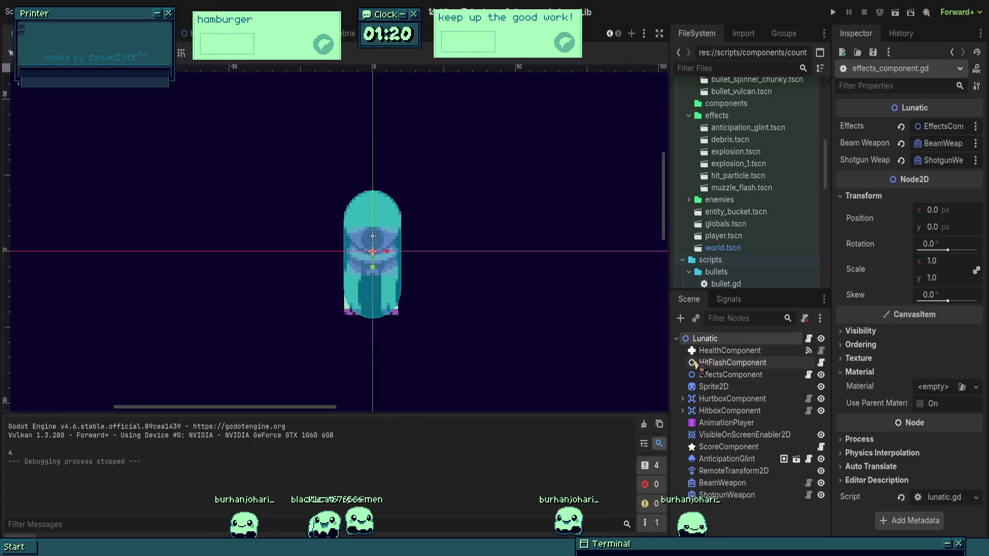
{"action": "left_click", "coordinate": [809, 339]}
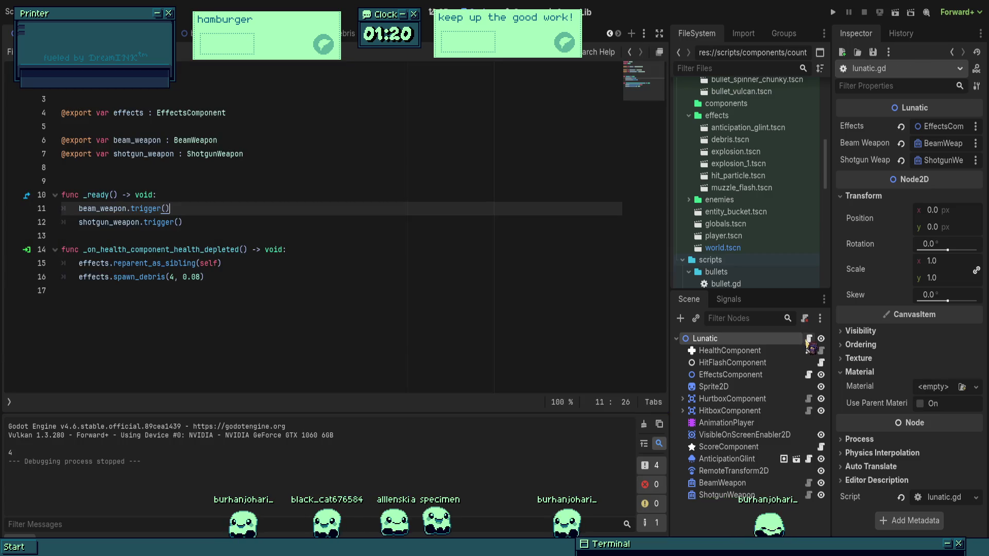
{"action": "left_click", "coordinate": [343, 265]}
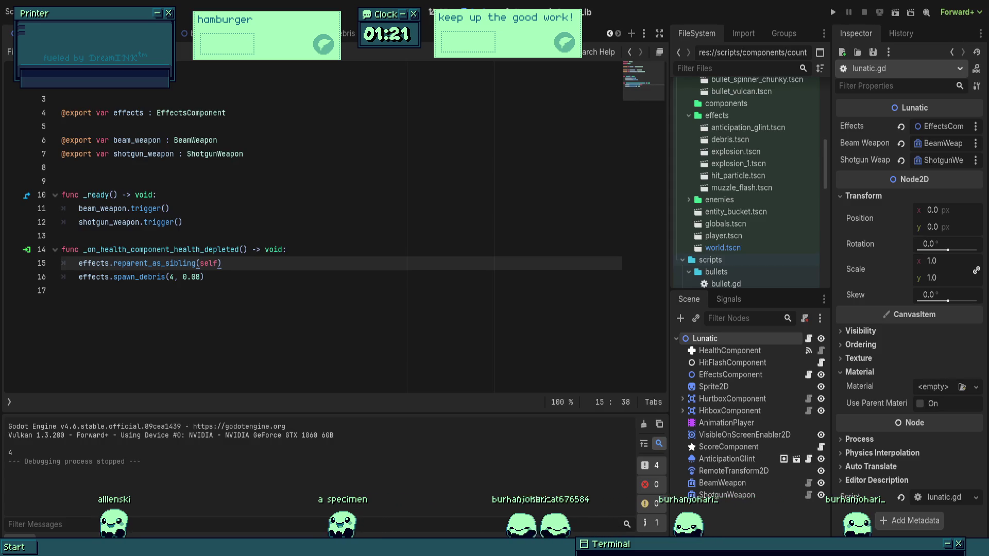
{"action": "left_click_drag", "start_coordinate": [244, 263], "coordinate": [62, 264]}
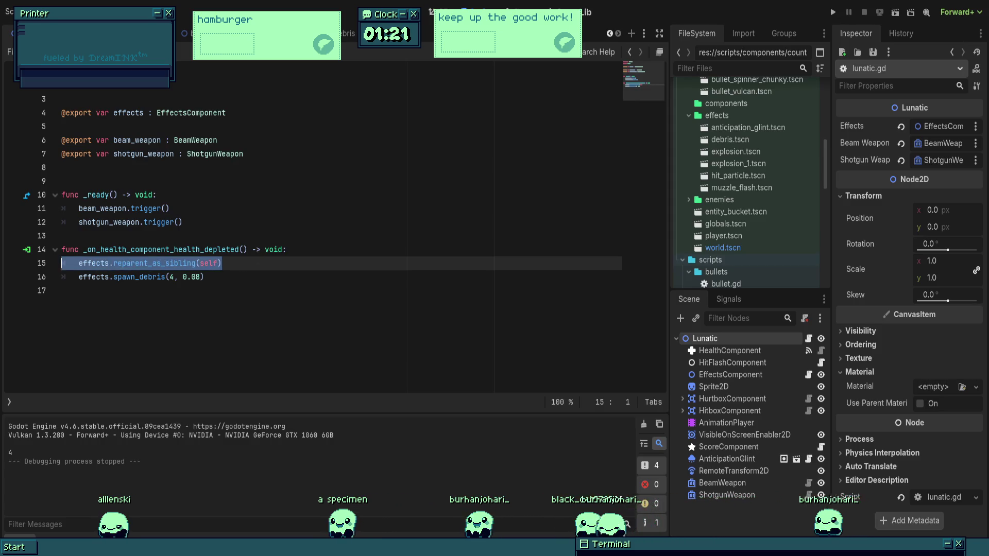
Delete the reparent_as_sibling call in lunatic.gd and the reparent_as_sibling function in effects_component.gd.
{"action": "key", "text": "BackSpace"}
{"action": "key", "text": "BackSpace"}
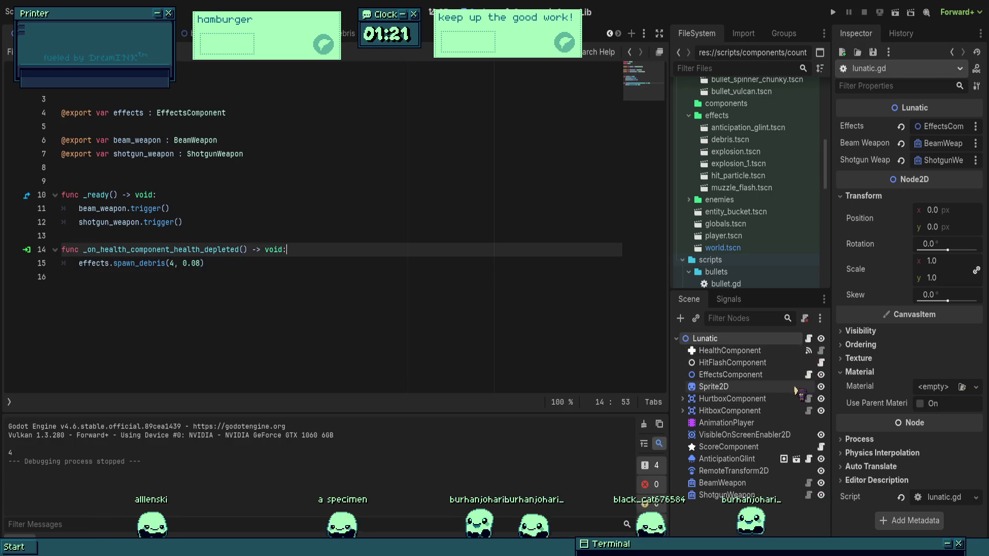
{"action": "left_click", "coordinate": [808, 375]}
{"action": "left_click_drag", "start_coordinate": [192, 195], "coordinate": [5, 172]}
{"action": "key", "text": "BackSpace"}
{"action": "key", "text": "BackSpace"}
{"action": "key", "text": "BackSpace"}
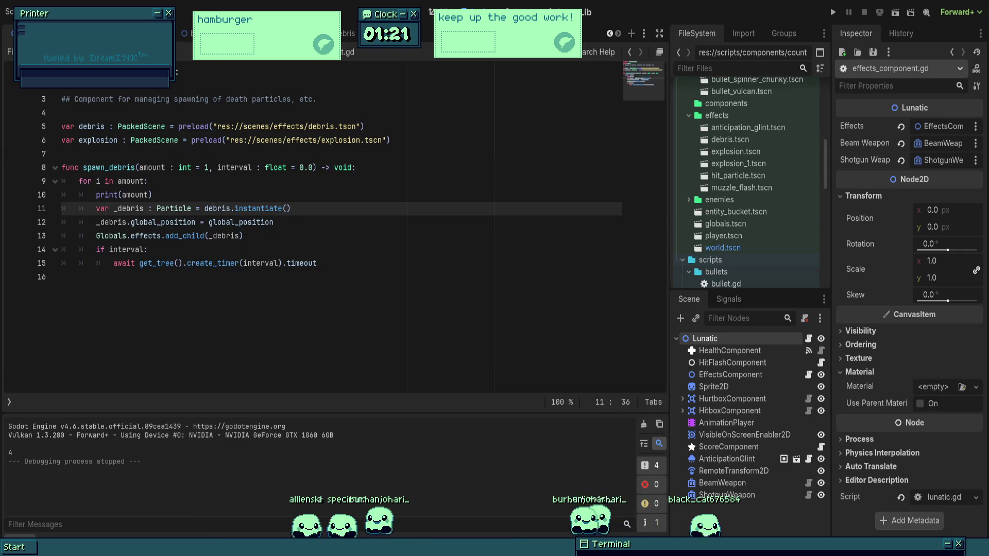
Strip print(amount), the interval await block and the interval parameter from spawn_debris, then save.
{"action": "left_click_drag", "start_coordinate": [153, 194], "coordinate": [61, 195]}
{"action": "key", "text": "BackSpace"}
{"action": "key", "text": "BackSpace"}
{"action": "mouse_move", "coordinate": [317, 249]}
{"action": "left_mouse_down"}
{"action": "mouse_move", "coordinate": [64, 222]}
{"action": "mouse_move", "coordinate": [67, 232]}
{"action": "left_mouse_up"}
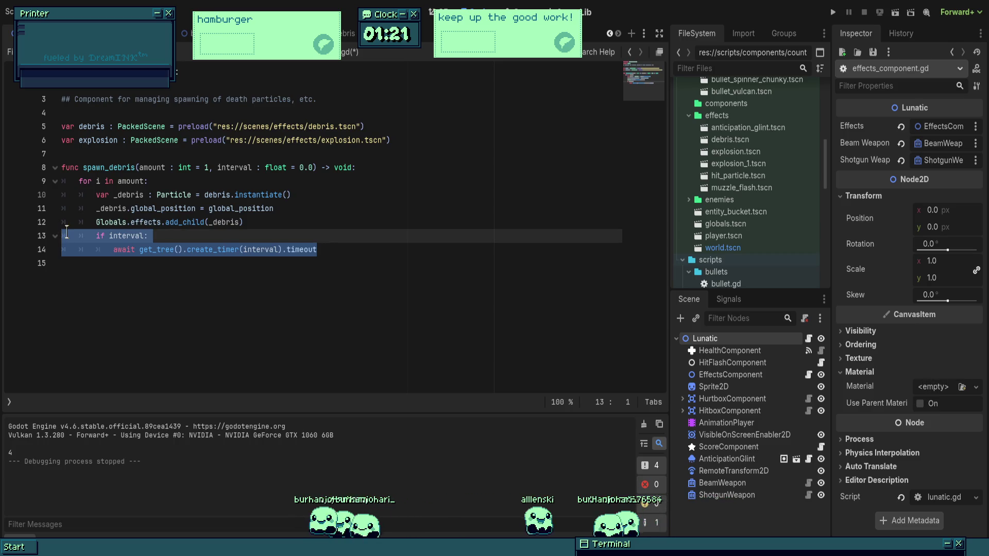
{"action": "key", "text": "BackSpace"}
{"action": "left_click_drag", "start_coordinate": [217, 168], "coordinate": [313, 167]}
{"action": "key", "text": "BackSpace"}
{"action": "left_click", "coordinate": [297, 206]}
{"action": "key", "text": "ctrl+s"}
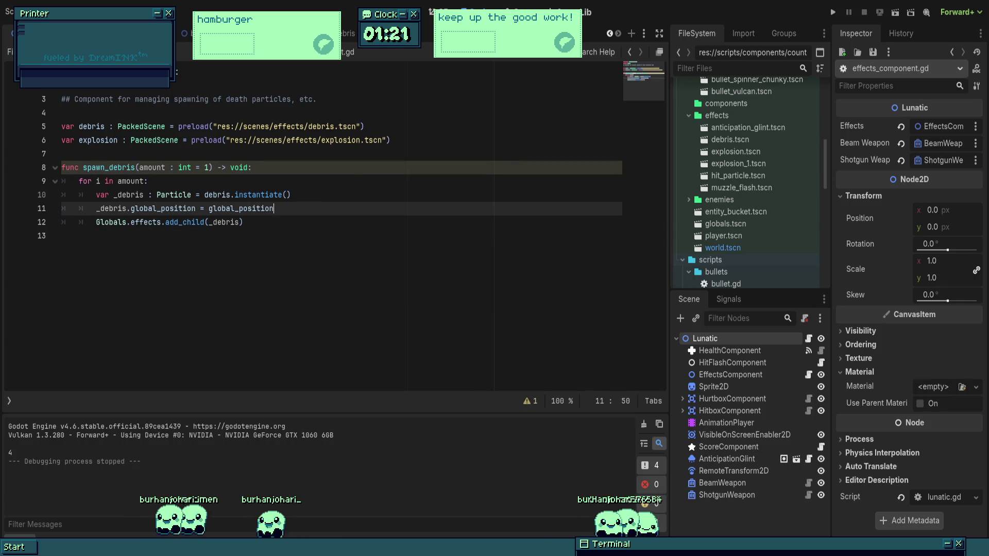
{"action": "left_click", "coordinate": [358, 182]}
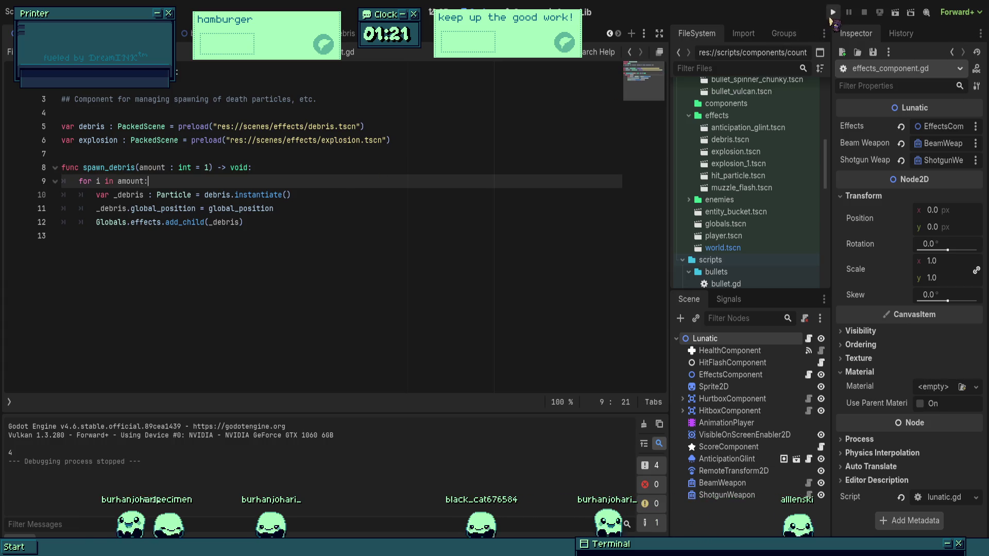
Fix the too-many-arguments error by dropping 0.08 so lunatic.gd calls spawn_debris(4), then relaunch the game.
{"action": "key", "text": "F5"}
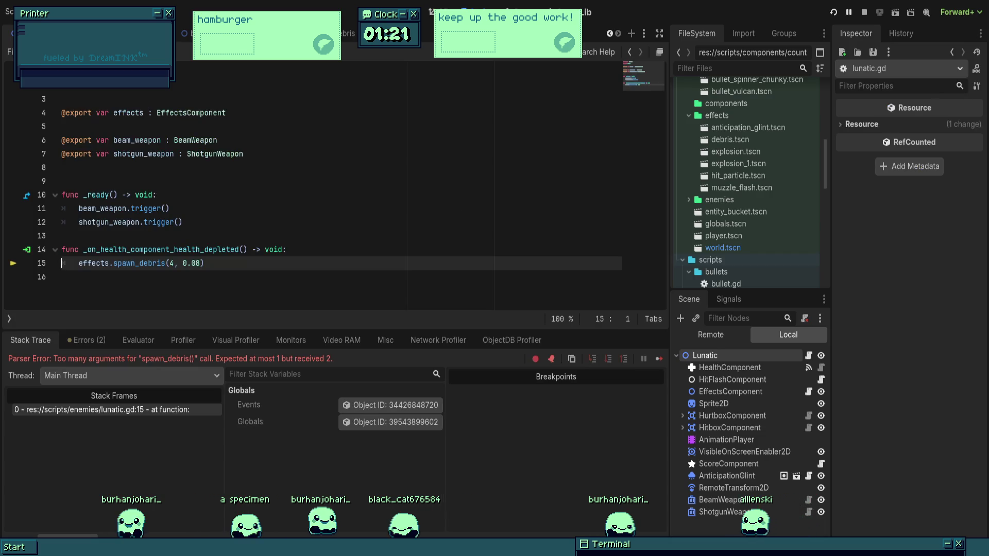
{"action": "left_click", "coordinate": [864, 12]}
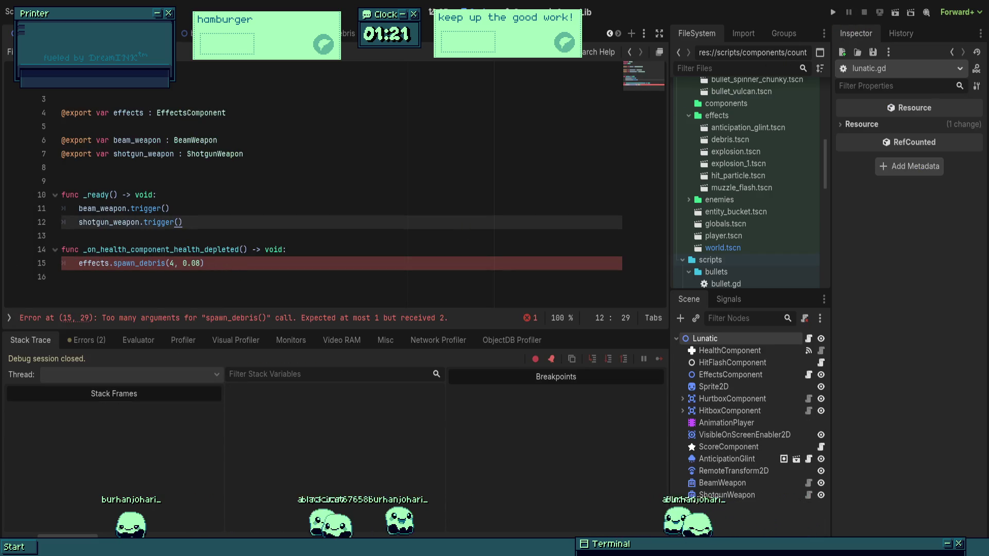
{"action": "left_click", "coordinate": [230, 265]}
{"action": "key", "text": "BackSpace"}
{"action": "key", "text": "BackSpace"}
{"action": "key", "text": "BackSpace"}
{"action": "key", "text": "BackSpace"}
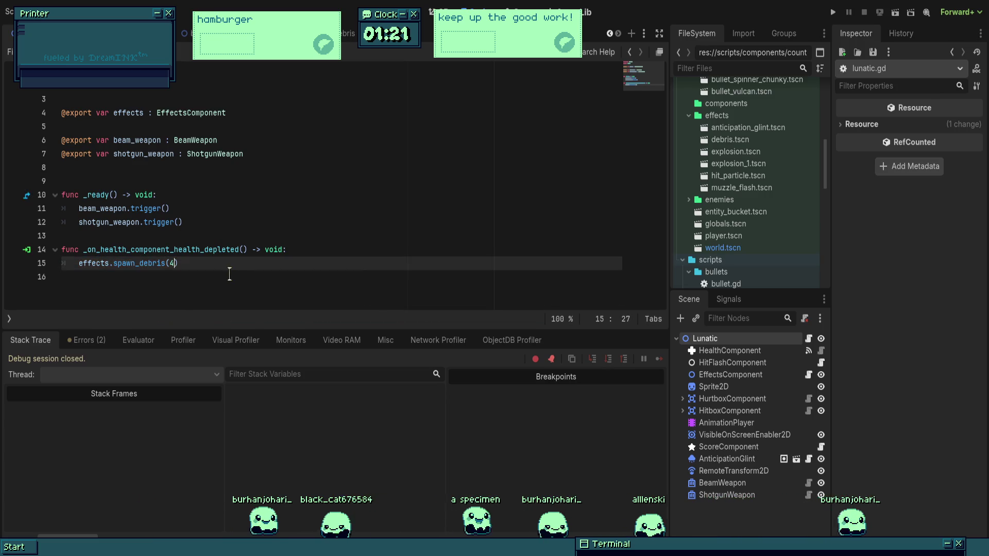
{"action": "left_click", "coordinate": [832, 12]}
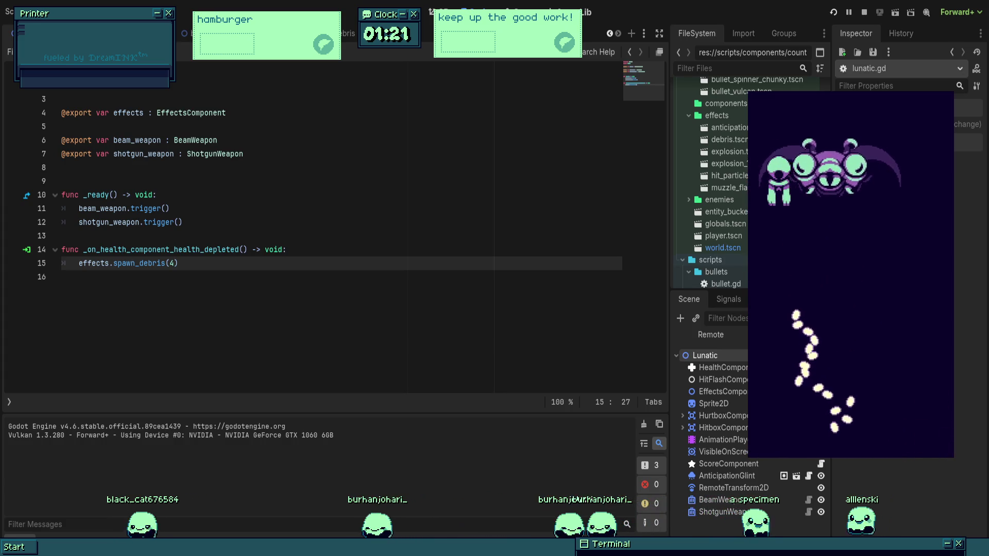
Fight and kill the Lunatic to watch the four-piece debris, then stop the game with F8.
{"action": "key", "text": "F8"}
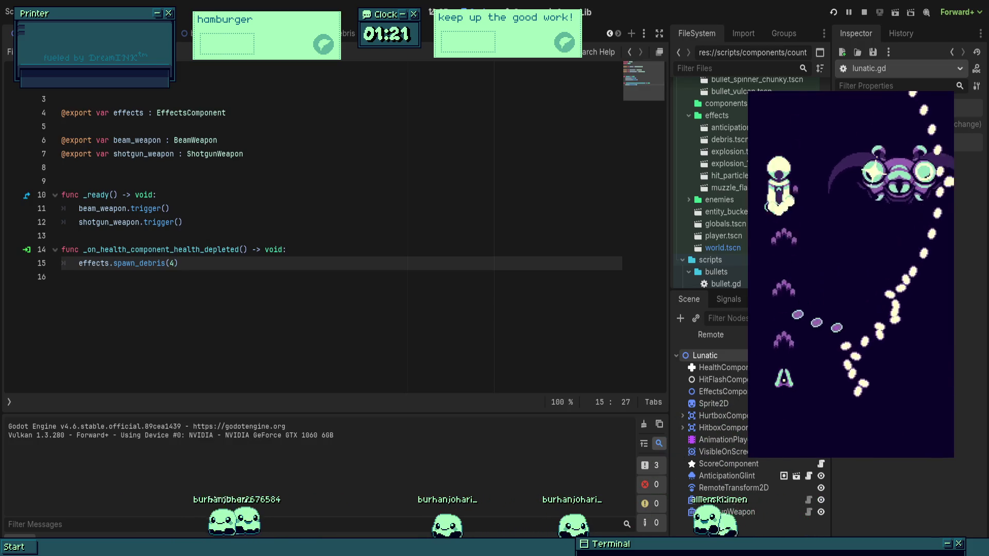
{"action": "key", "text": "Down"}
{"action": "key", "text": "Right"}
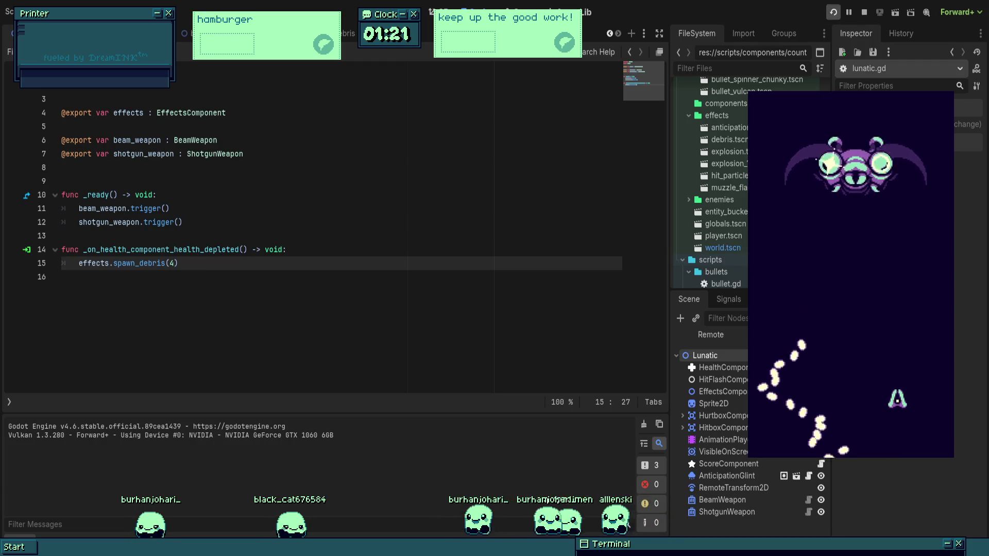
{"action": "key", "text": "F8"}
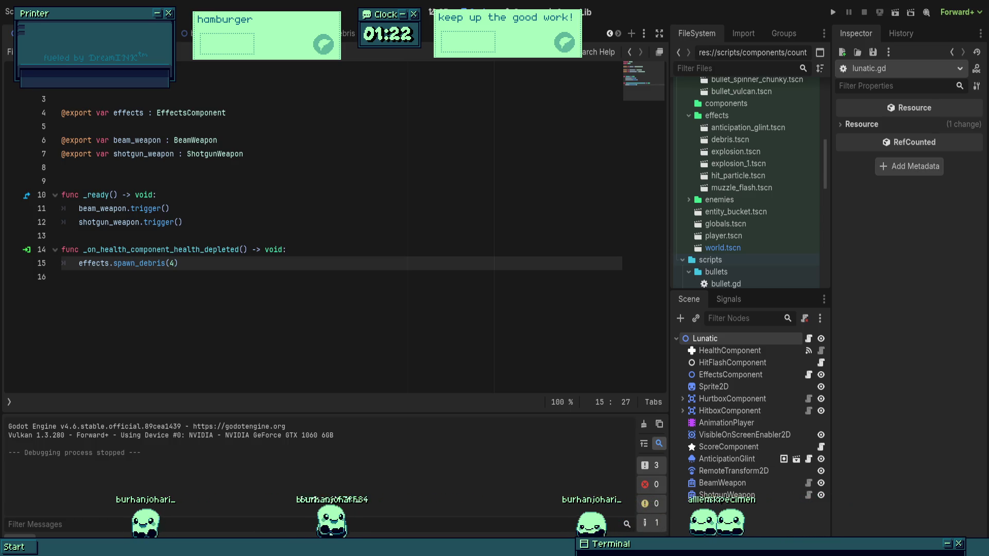
{"action": "key", "text": "Up"}
{"action": "key", "text": "Up"}
{"action": "key", "text": "Up"}
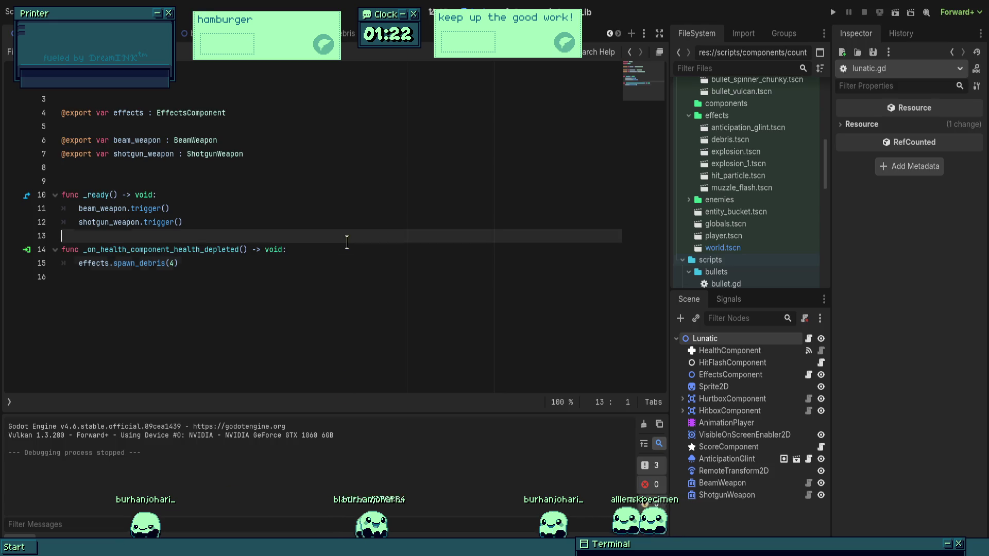
{"action": "key", "text": "Down"}
{"action": "key", "text": "Down"}
{"action": "key", "text": "Down"}
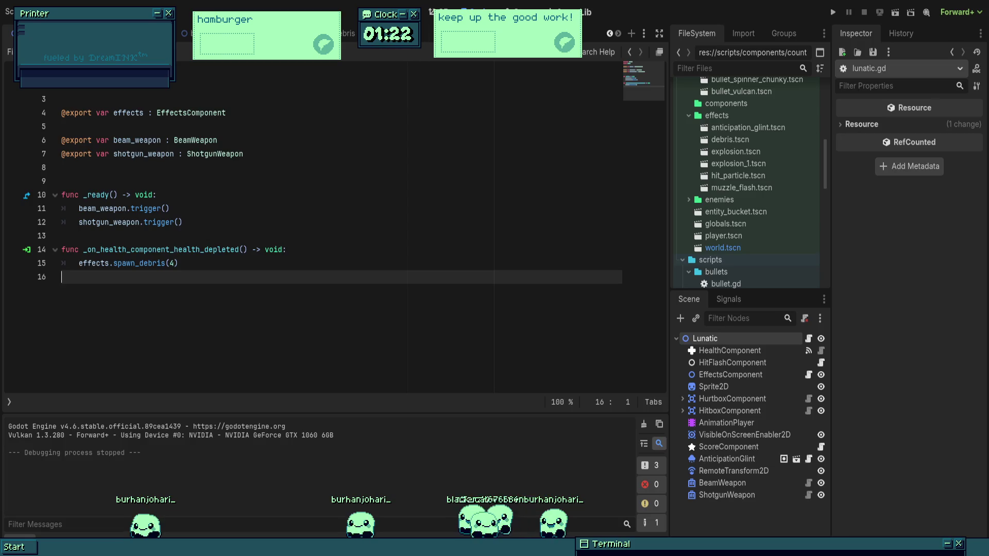
Open the Debris particle scene and enable emitting to preview the particles.
{"action": "left_click", "coordinate": [354, 26]}
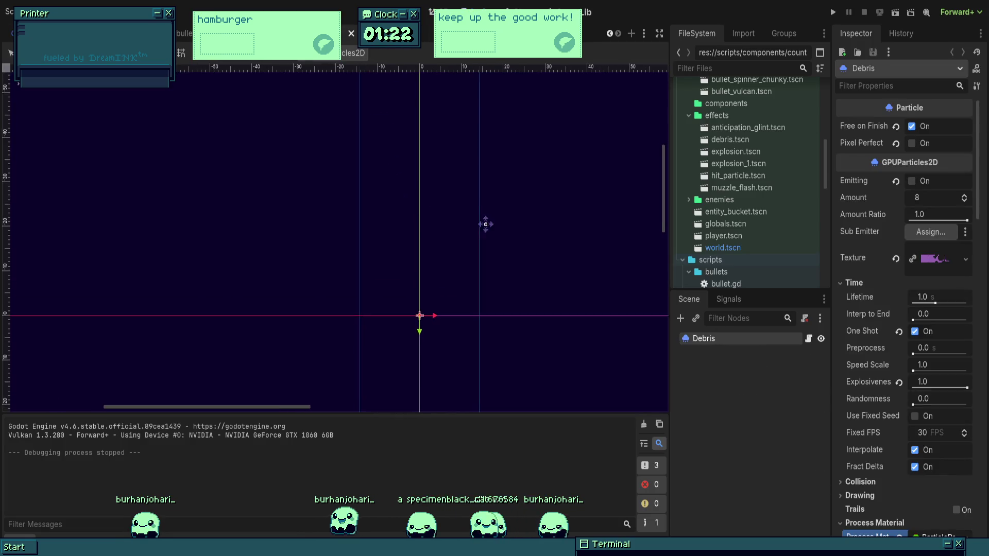
{"action": "left_click", "coordinate": [915, 332]}
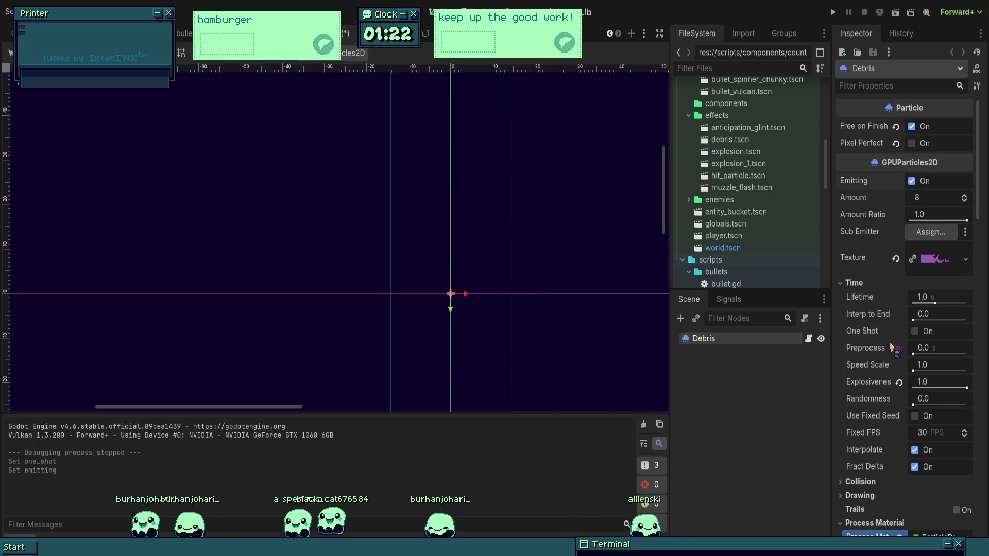
{"action": "scroll", "coordinate": [886, 348], "scroll_direction": "down", "scroll_amount": 3}
{"action": "scroll", "coordinate": [896, 300], "scroll_direction": "down", "scroll_amount": 1}
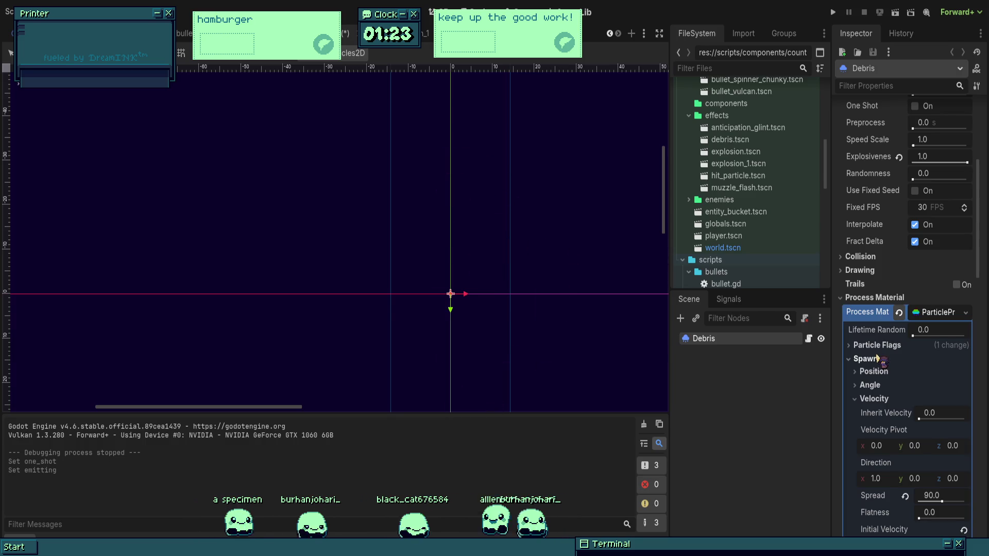
{"action": "scroll", "coordinate": [876, 359], "scroll_direction": "down", "scroll_amount": 3}
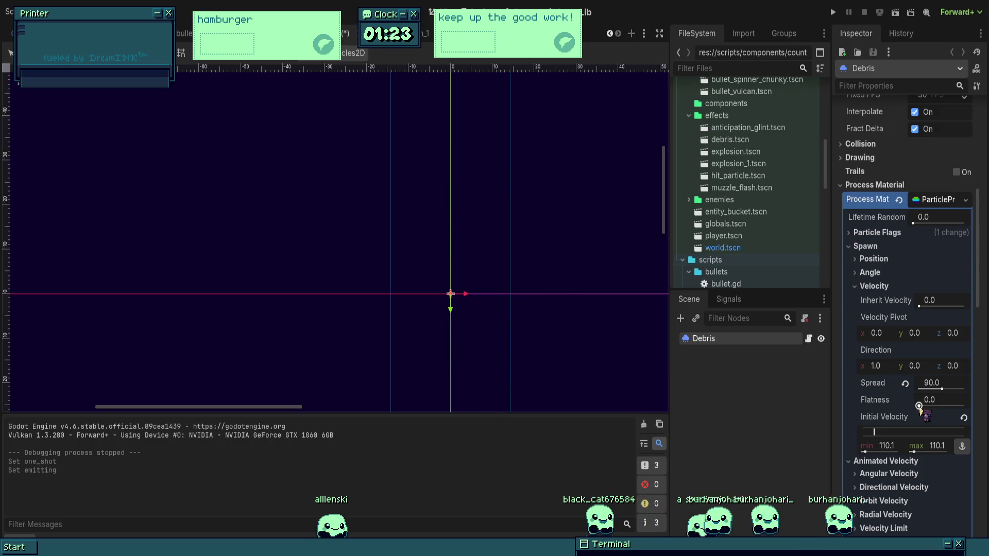
{"action": "scroll", "coordinate": [906, 417], "scroll_direction": "down", "scroll_amount": 2}
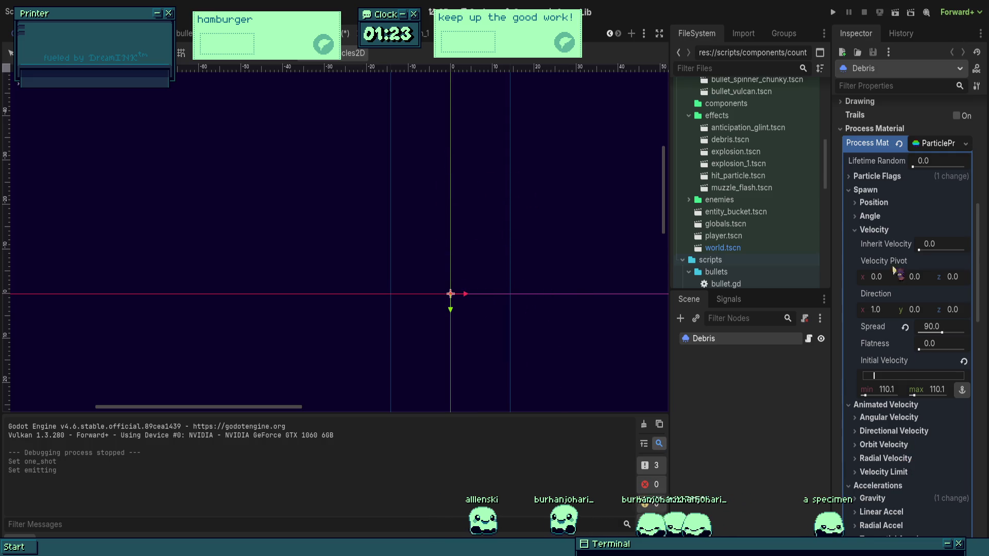
Try a wider spawn Angle max, leave the angle at 0, check Position, and expand Particle Flags.
{"action": "left_click", "coordinate": [880, 216]}
{"action": "left_click_drag", "start_coordinate": [912, 262], "coordinate": [953, 249]}
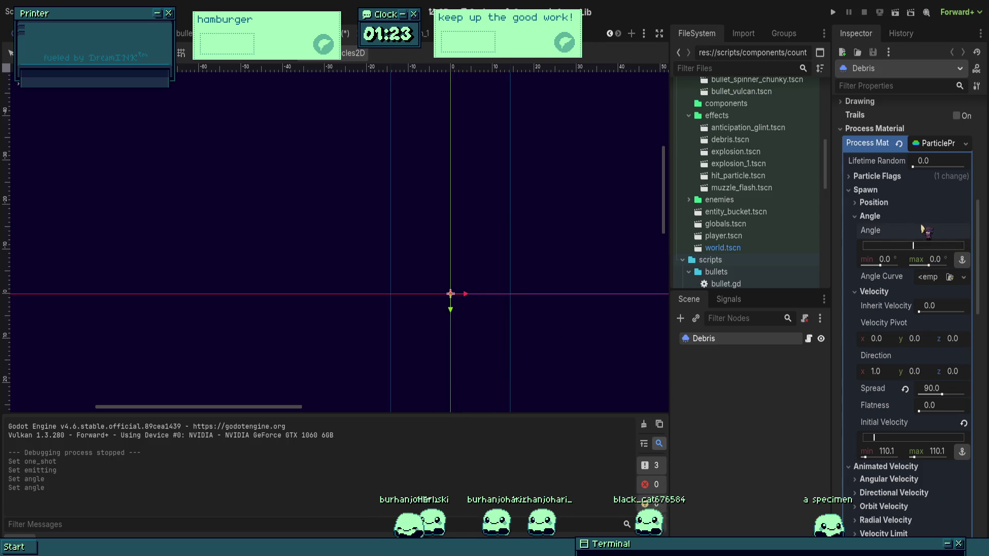
{"action": "left_click", "coordinate": [907, 216]}
{"action": "left_click", "coordinate": [904, 204]}
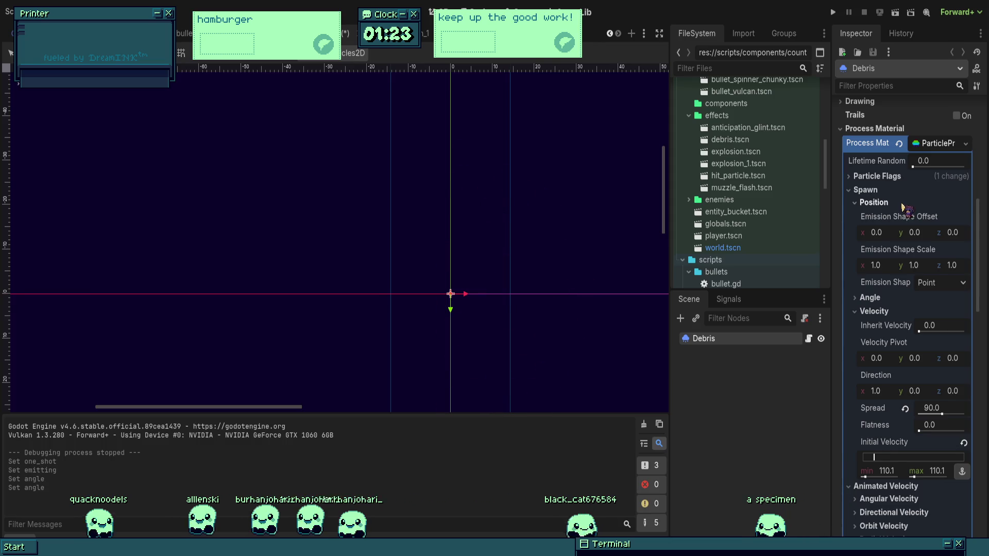
{"action": "left_click", "coordinate": [903, 205]}
{"action": "left_click", "coordinate": [885, 177]}
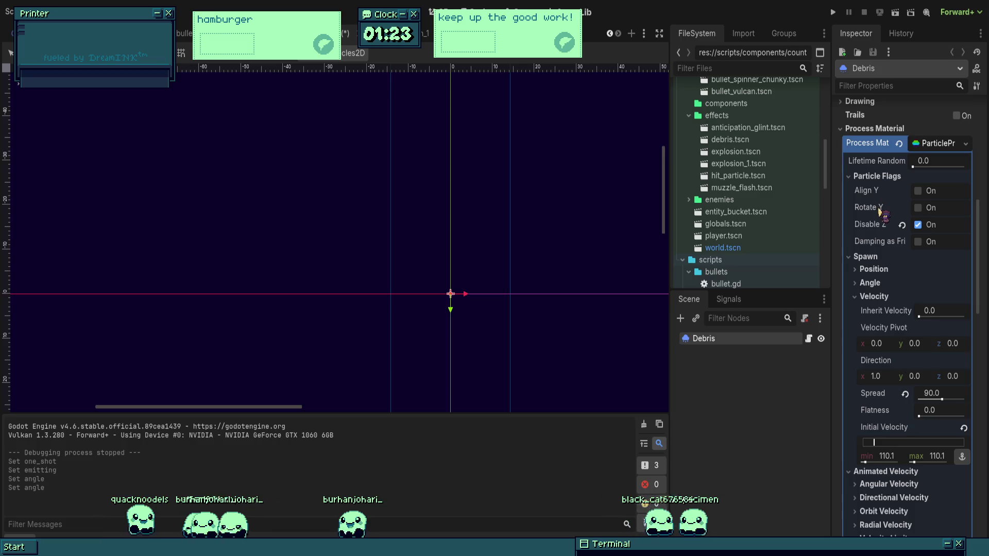
{"action": "left_click", "coordinate": [879, 177]}
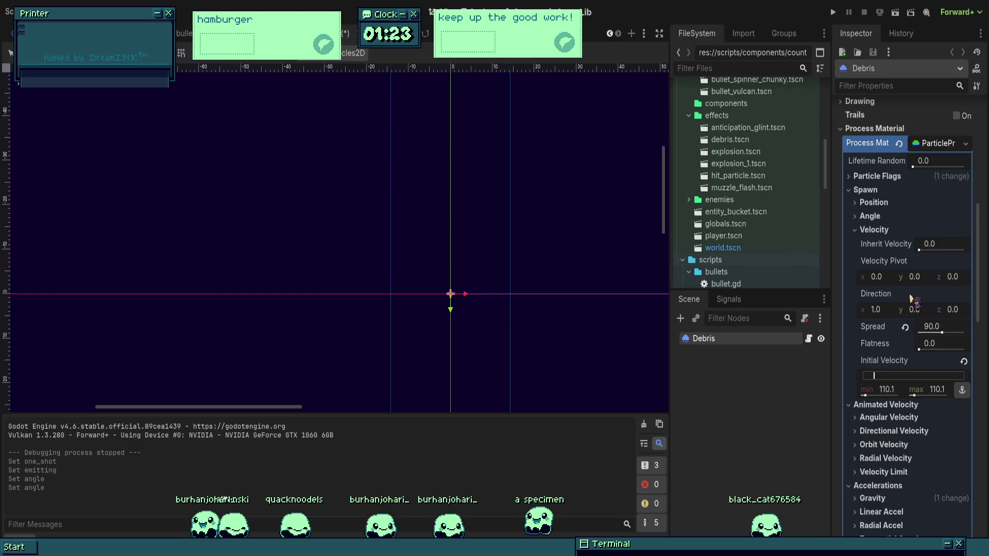
{"action": "scroll", "coordinate": [899, 306], "scroll_direction": "down", "scroll_amount": 2}
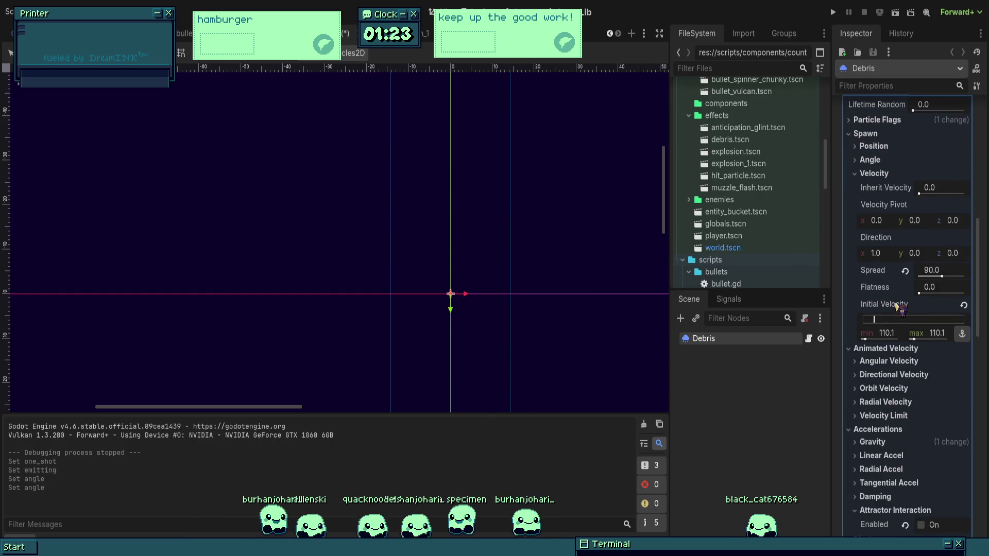
{"action": "scroll", "coordinate": [906, 349], "scroll_direction": "down", "scroll_amount": 4}
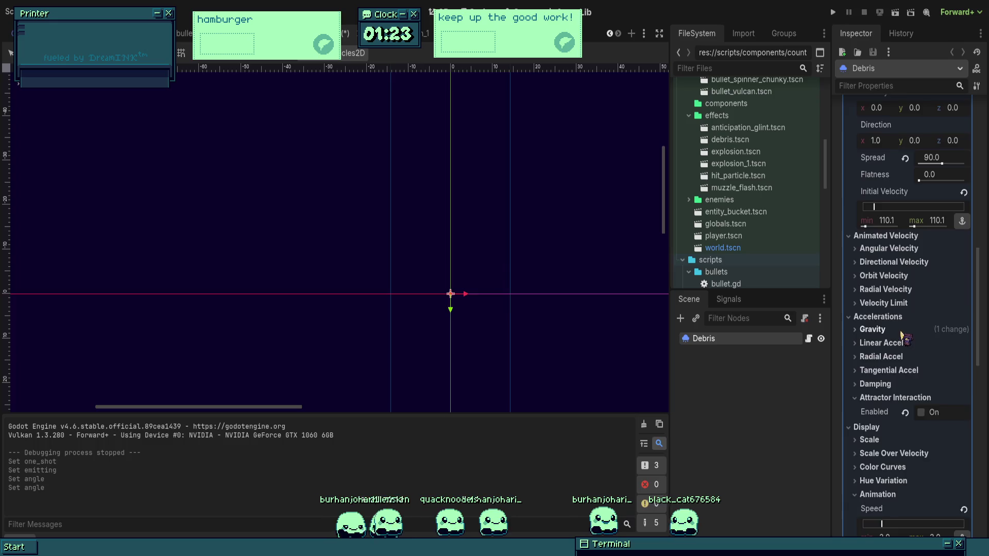
{"action": "scroll", "coordinate": [902, 340], "scroll_direction": "down", "scroll_amount": 4}
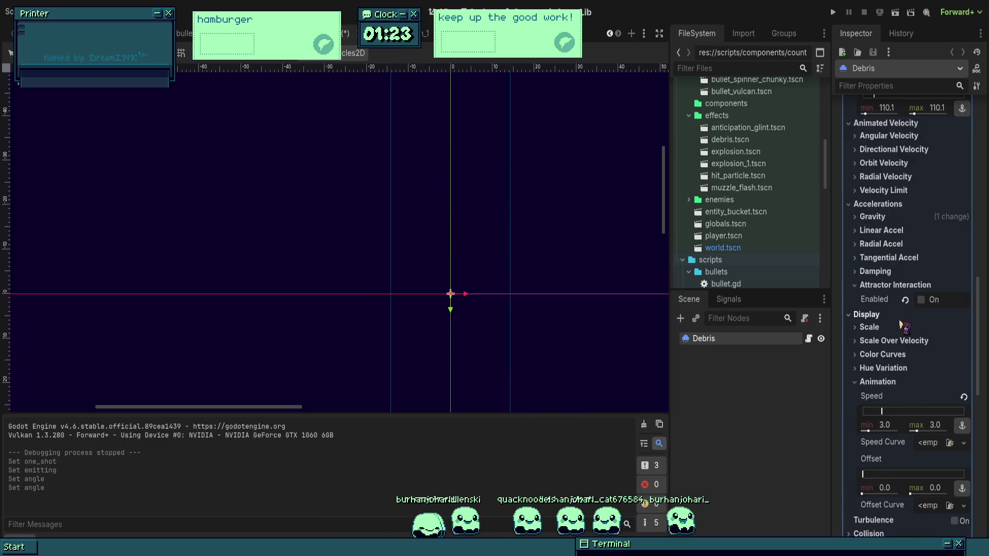
{"action": "scroll", "coordinate": [901, 327], "scroll_direction": "down", "scroll_amount": 6}
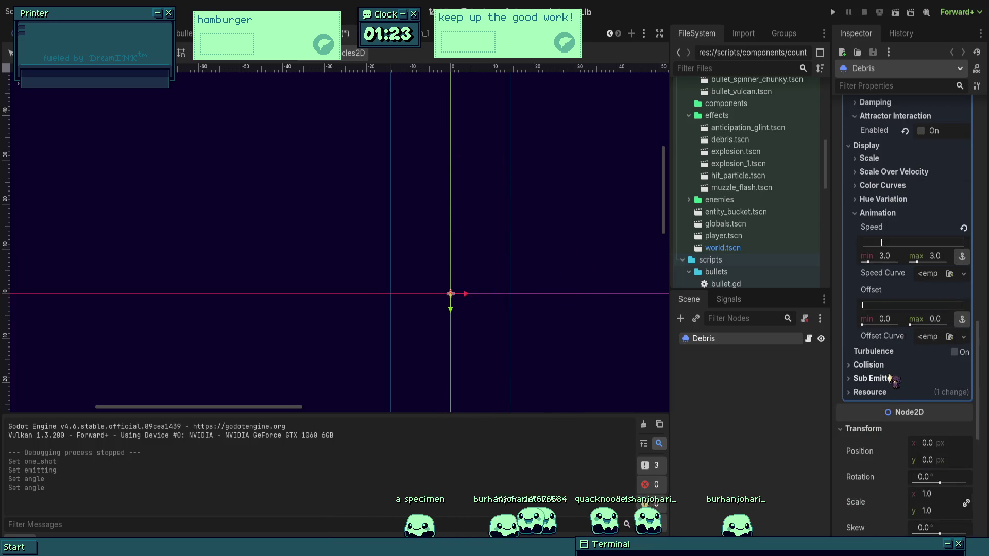
{"action": "scroll", "coordinate": [889, 375], "scroll_direction": "up", "scroll_amount": 6}
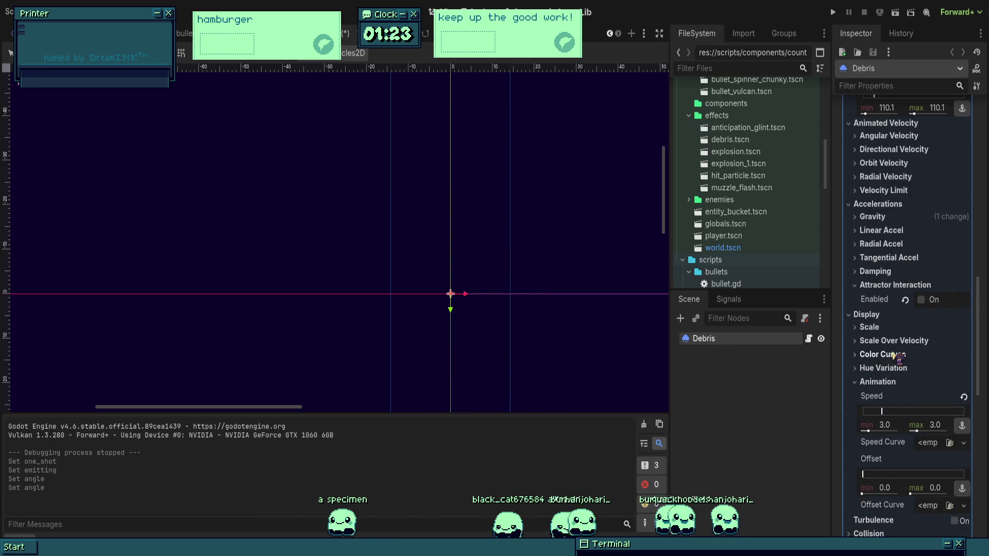
{"action": "scroll", "coordinate": [896, 355], "scroll_direction": "up", "scroll_amount": 2}
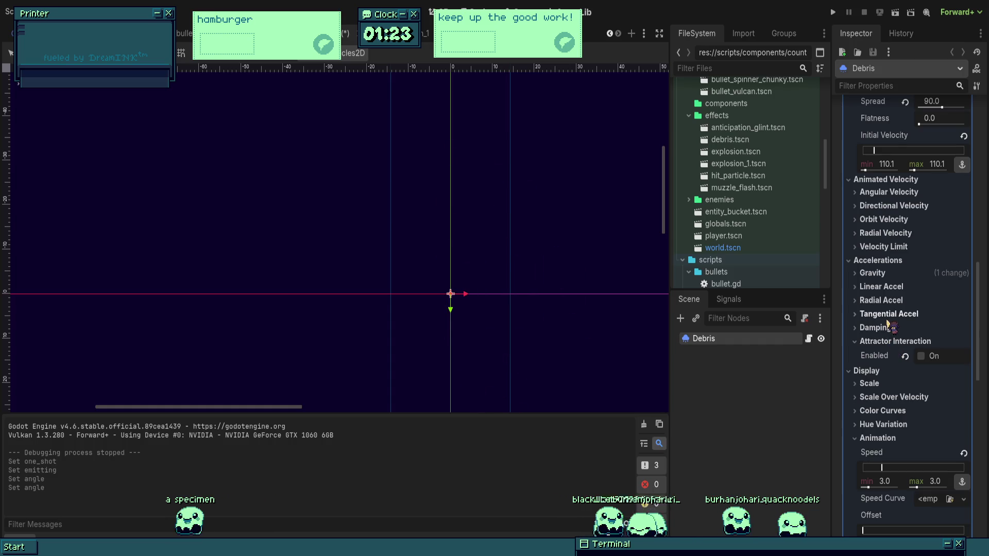
{"action": "scroll", "coordinate": [500, 226], "scroll_direction": "down", "scroll_amount": 4}
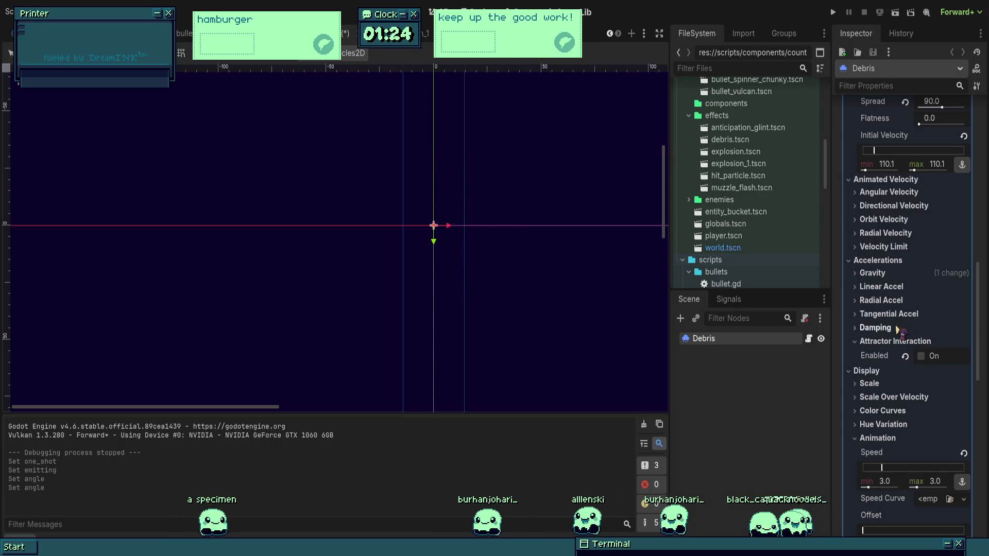
{"action": "left_click", "coordinate": [892, 301]}
{"action": "left_click", "coordinate": [891, 301]}
{"action": "left_click", "coordinate": [890, 287]}
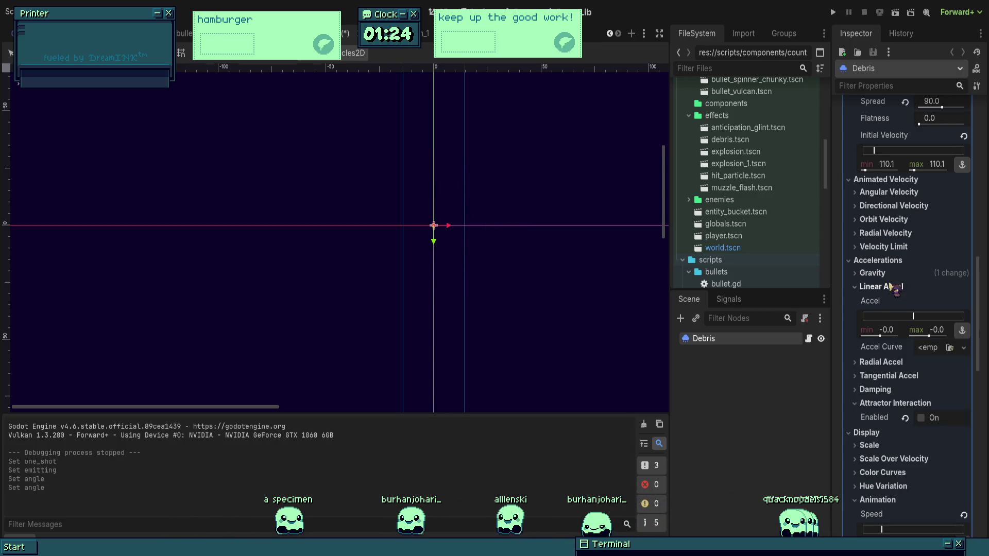
{"action": "left_click", "coordinate": [891, 286]}
{"action": "left_click", "coordinate": [890, 300]}
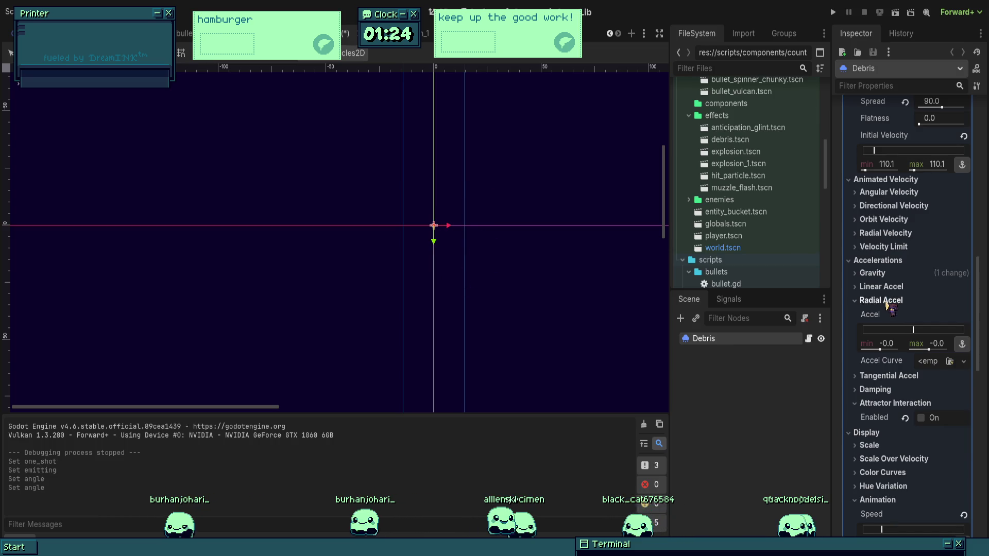
{"action": "left_click", "coordinate": [886, 301]}
{"action": "left_click", "coordinate": [887, 287]}
{"action": "left_click", "coordinate": [886, 287]}
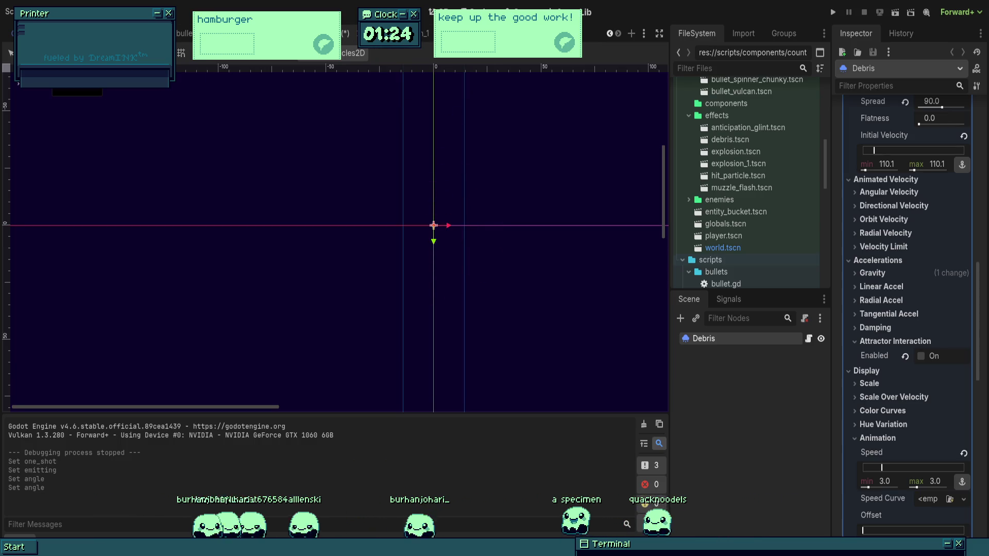
{"action": "mouse_move", "coordinate": [448, 137]}
{"action": "left_mouse_down"}
{"action": "mouse_move", "coordinate": [435, 139]}
{"action": "mouse_move", "coordinate": [436, 159]}
{"action": "left_mouse_up"}
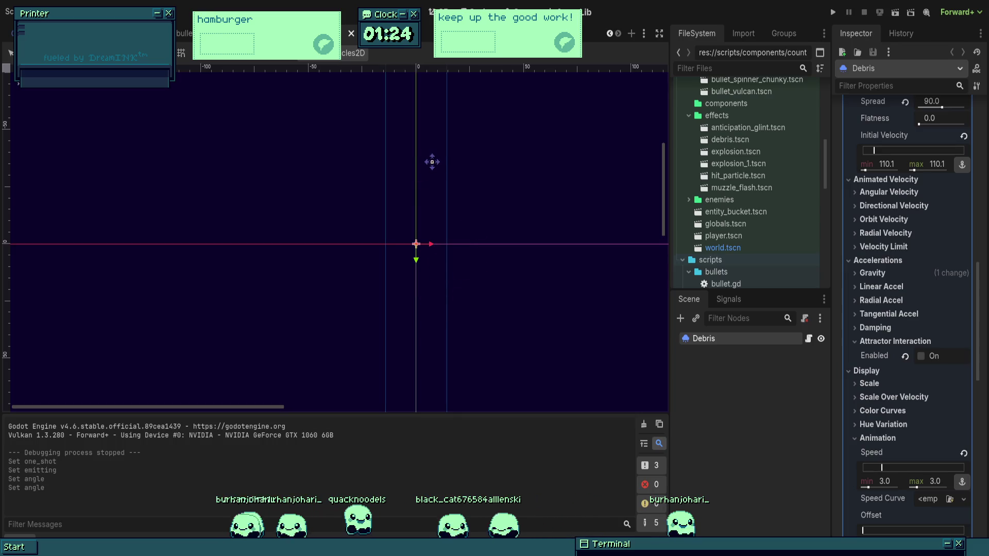
{"action": "scroll", "coordinate": [900, 249], "scroll_direction": "up", "scroll_amount": 10}
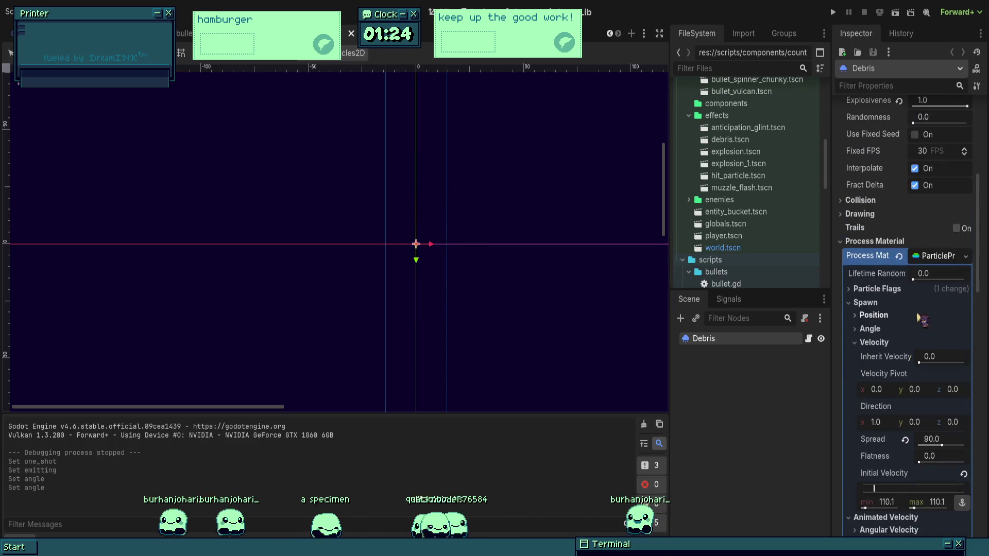
{"action": "scroll", "coordinate": [900, 250], "scroll_direction": "up", "scroll_amount": 3}
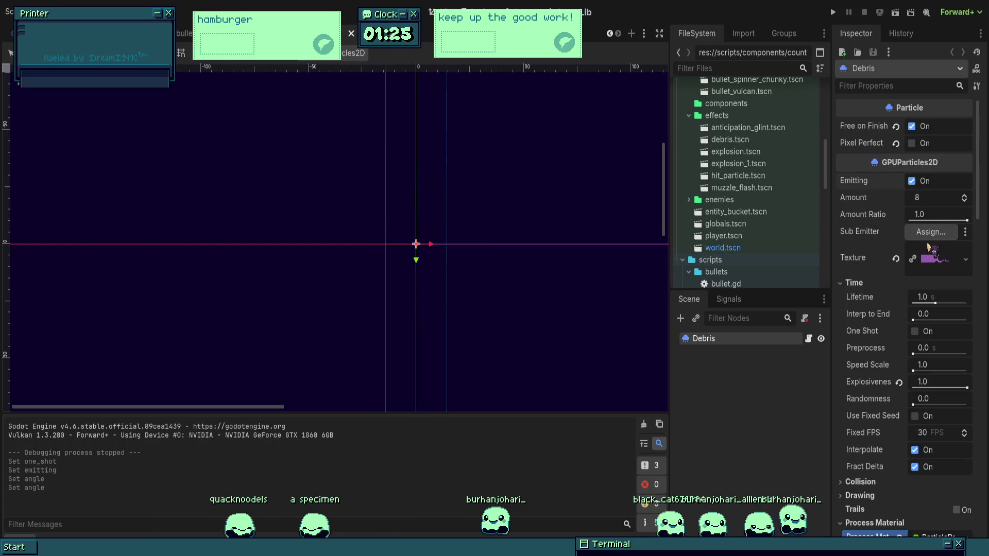
{"action": "scroll", "coordinate": [871, 252], "scroll_direction": "down", "scroll_amount": 2}
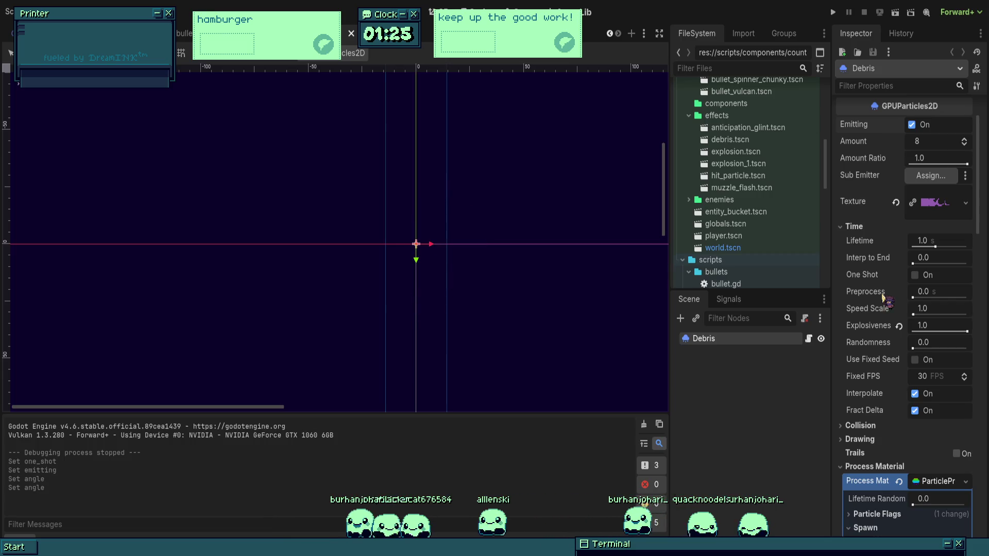
{"action": "left_click_drag", "start_coordinate": [913, 298], "coordinate": [841, 306]}
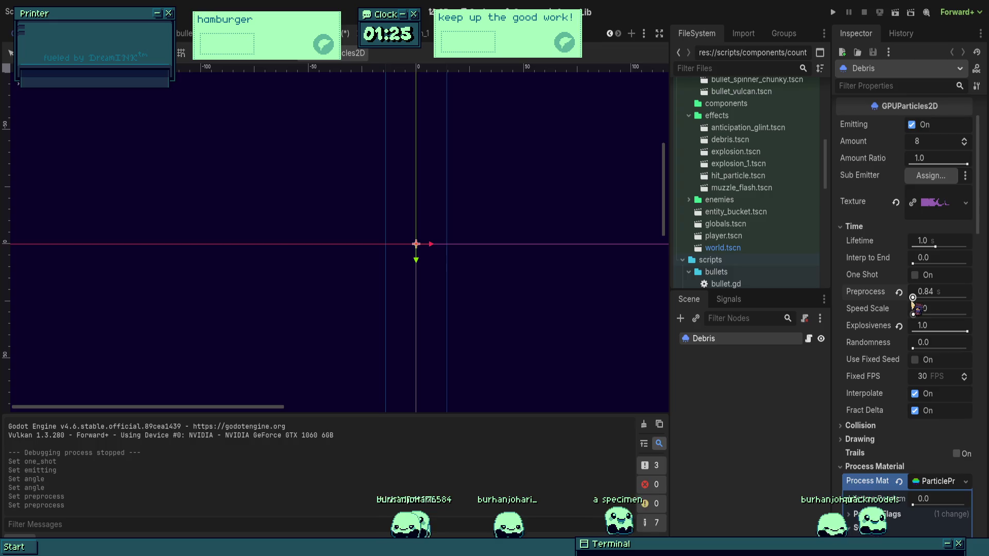
{"action": "left_click_drag", "start_coordinate": [916, 292], "coordinate": [926, 292]}
{"action": "left_click", "coordinate": [899, 292]}
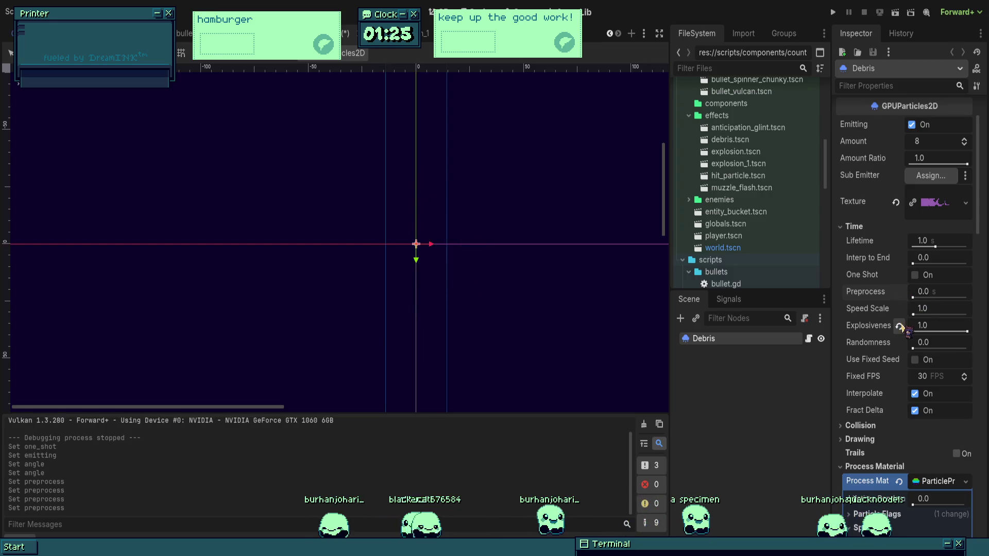
{"action": "scroll", "coordinate": [874, 304], "scroll_direction": "down", "scroll_amount": 3}
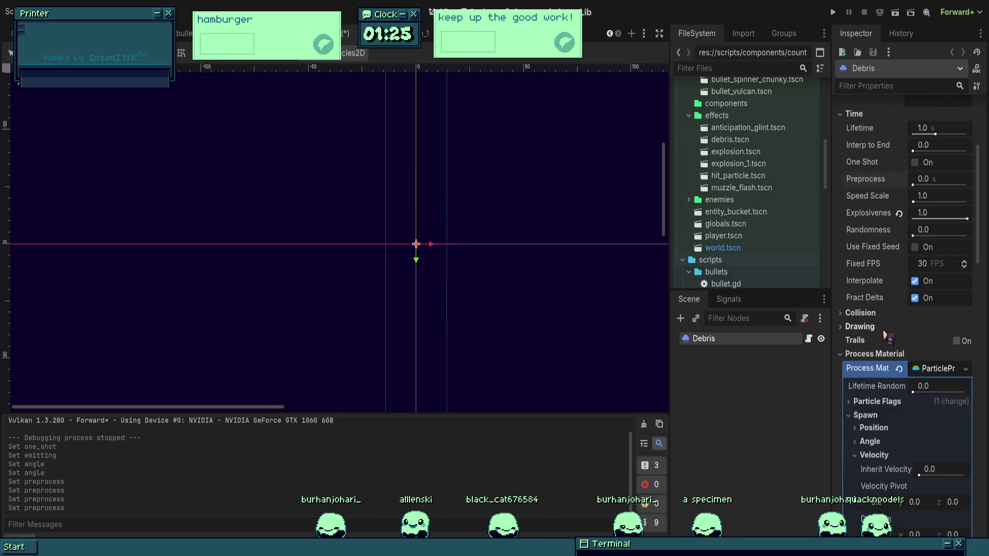
{"action": "left_click", "coordinate": [865, 326]}
{"action": "left_click", "coordinate": [865, 326]}
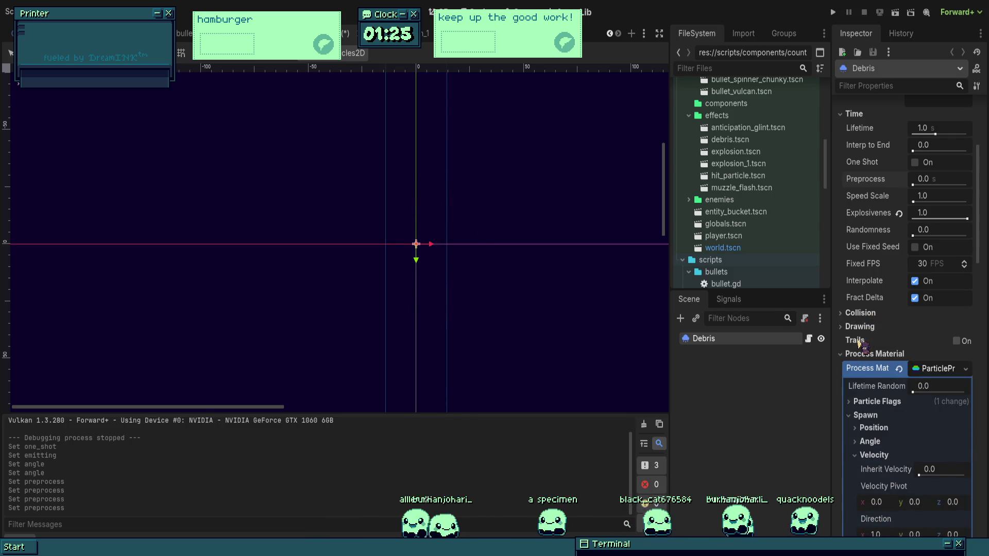